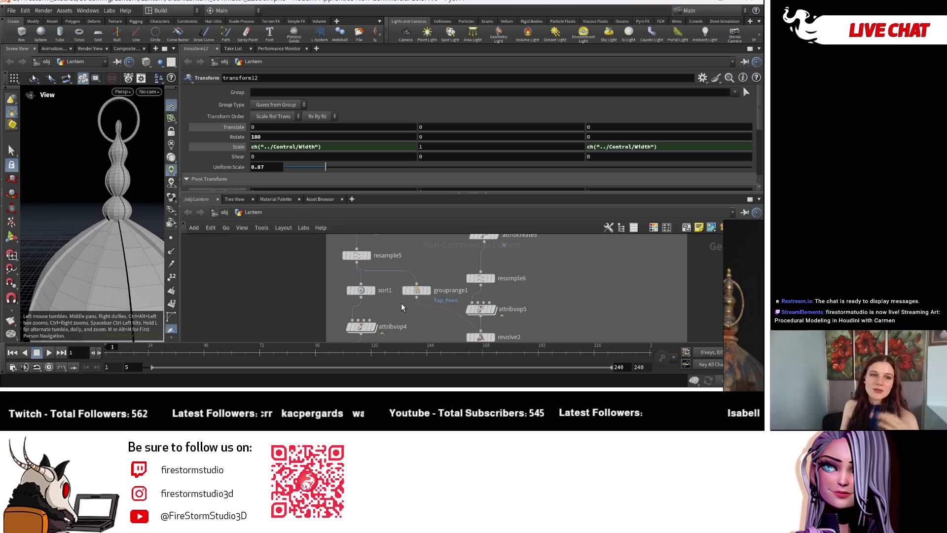
Pan and zoom the Lantern network to bring attribvop5, revolve2 and join4 into view
scroll(433, 293, "down", 3)
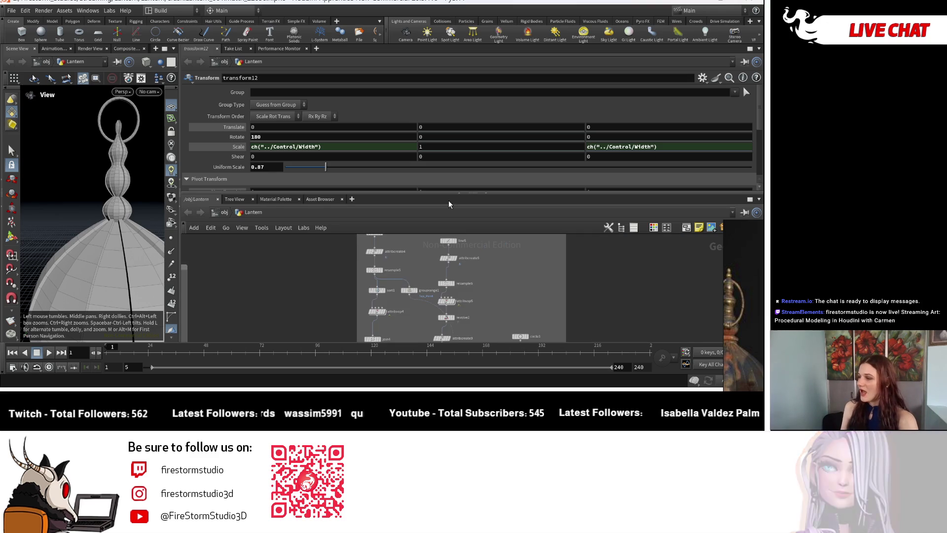
scroll(426, 282, "up", 1)
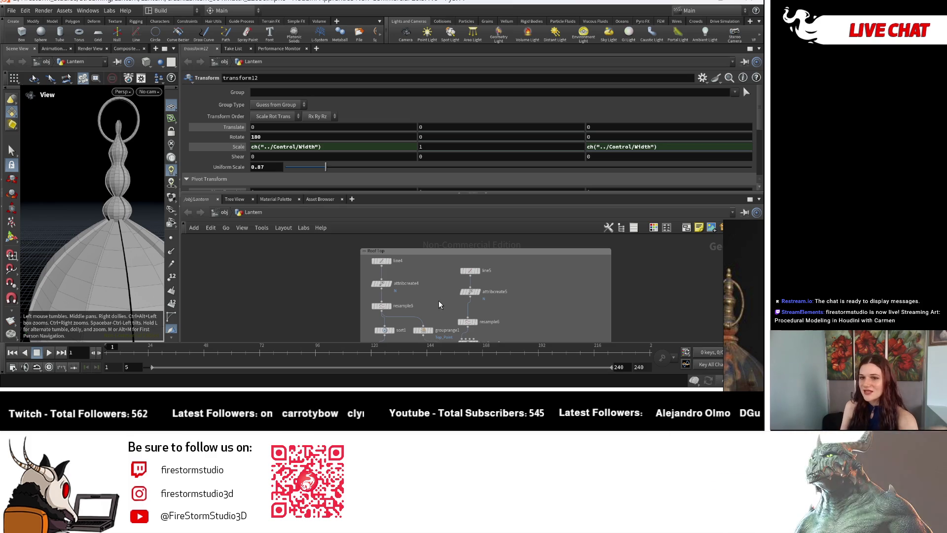
scroll(427, 313, "up", 2)
middle_click_drag(415, 315, 382, 295)
scroll(365, 295, "down", 2)
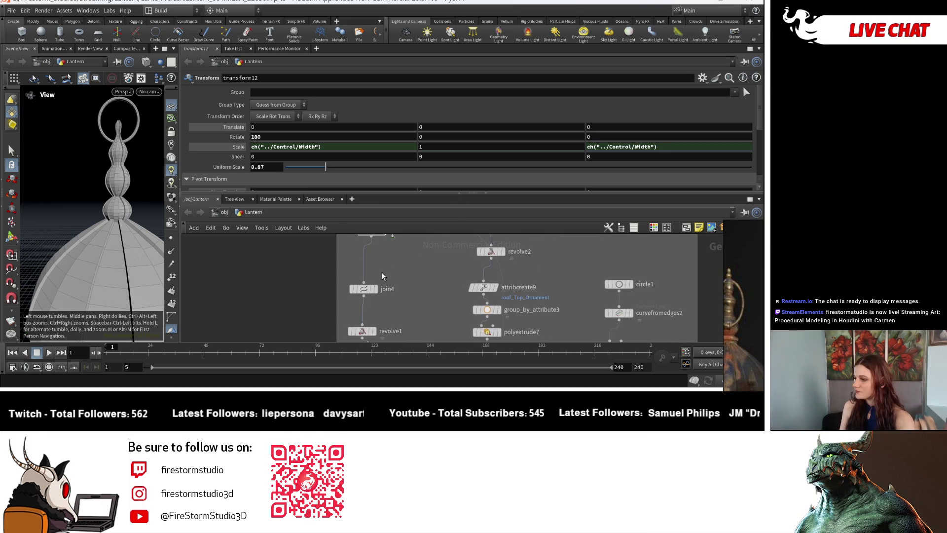
scroll(365, 302, "down", 1)
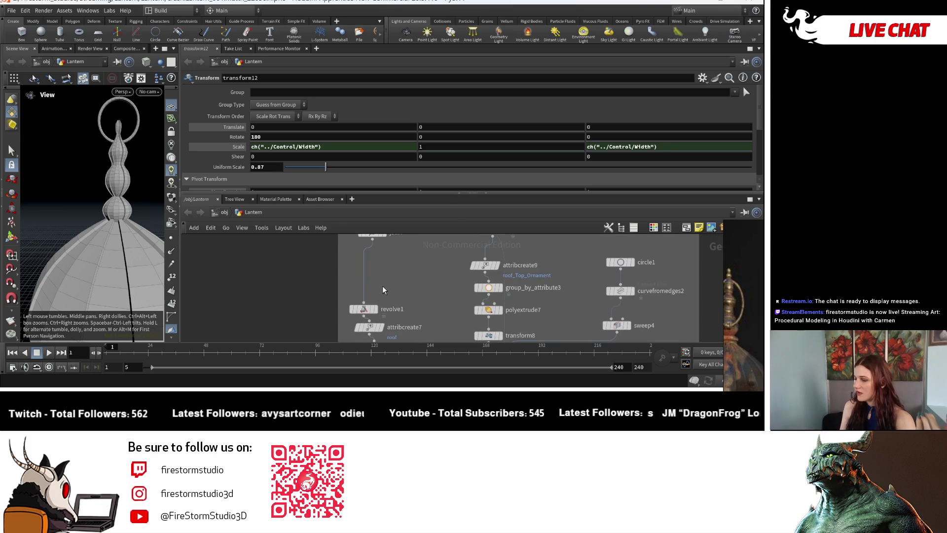
Drag revolve1 upward and settle attribcreate7 just beneath it, then review the Roof Top nodes
left_click_drag(367, 312, 375, 257)
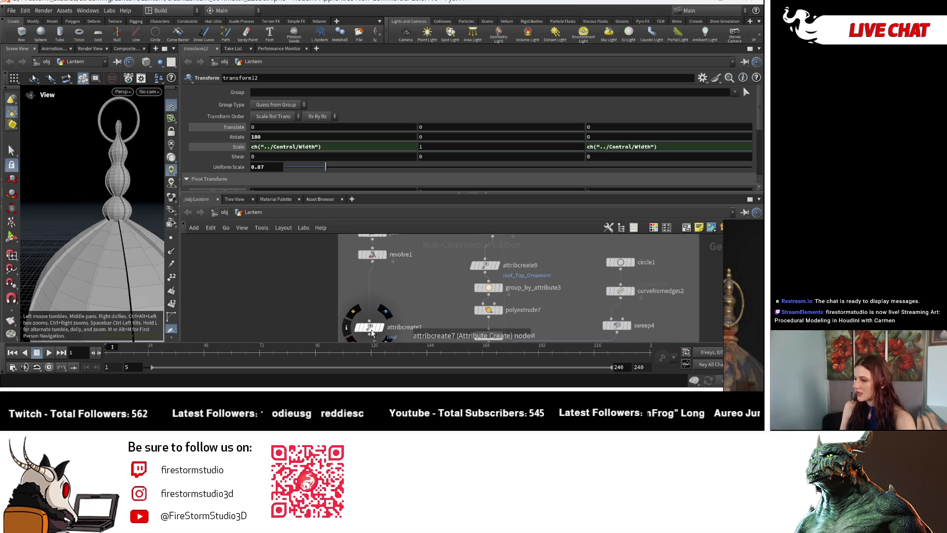
left_click_drag(371, 329, 377, 294)
scroll(427, 309, "down", 5)
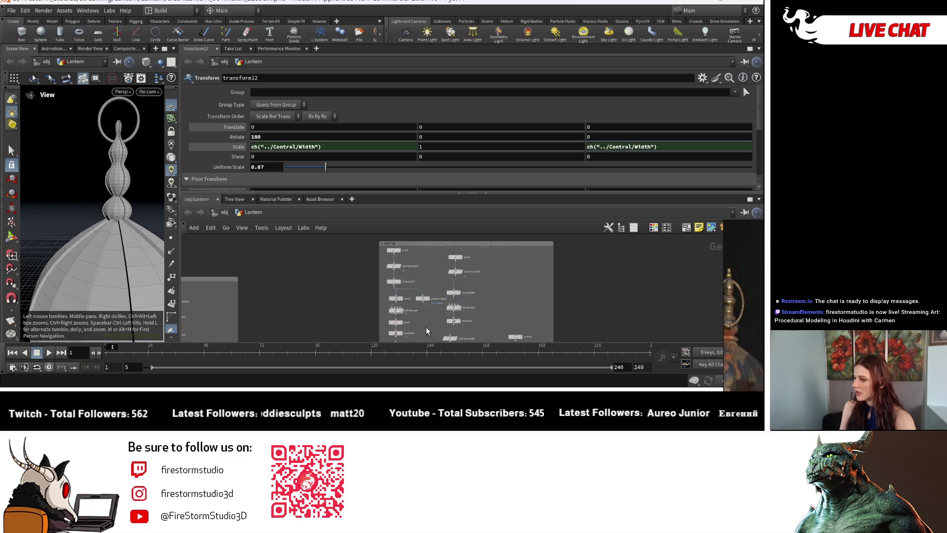
scroll(427, 309, "up", 5)
mouse_move(353, 292)
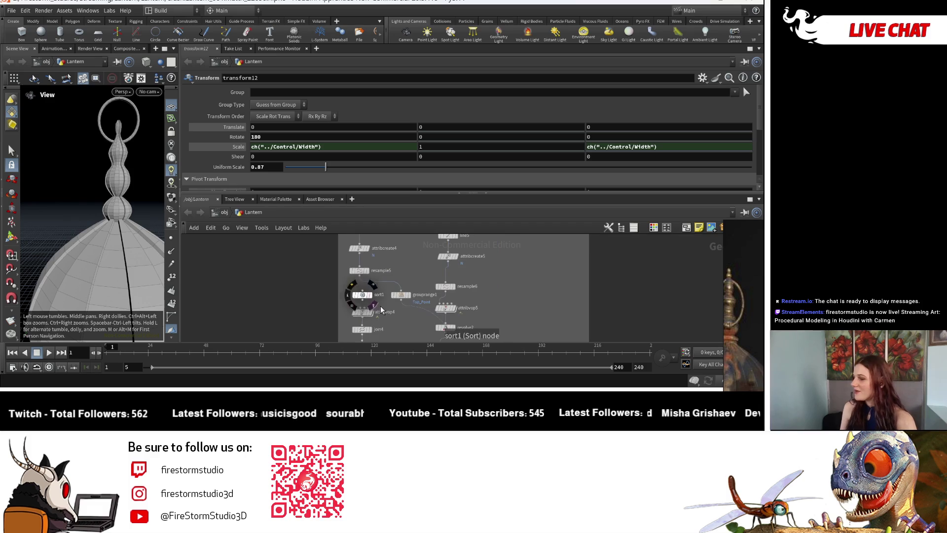
middle_click_drag(419, 289, 401, 306)
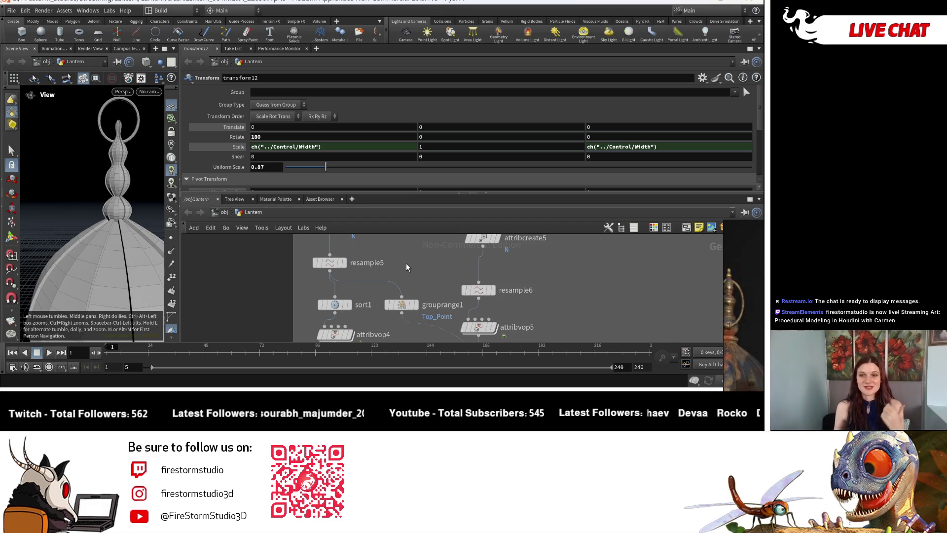
scroll(417, 270, "down", 3)
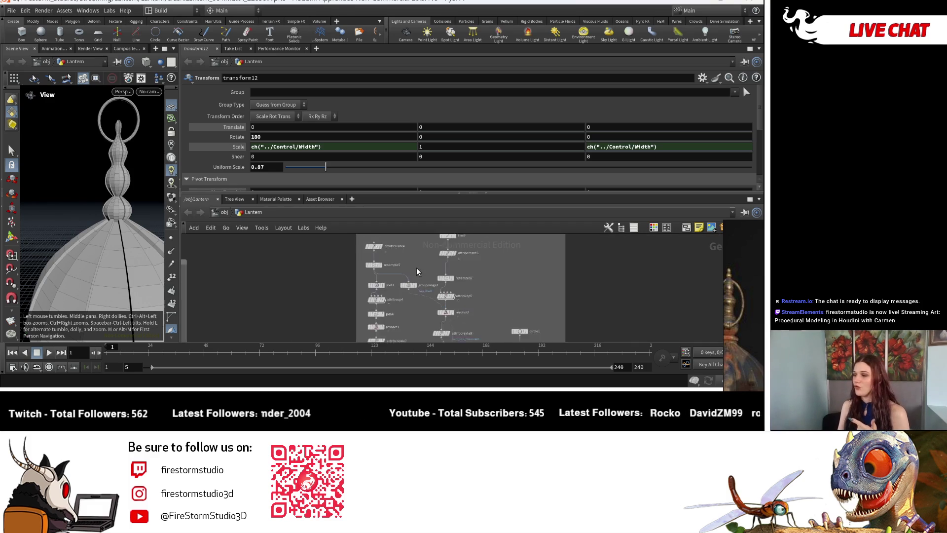
scroll(419, 301, "down", 3)
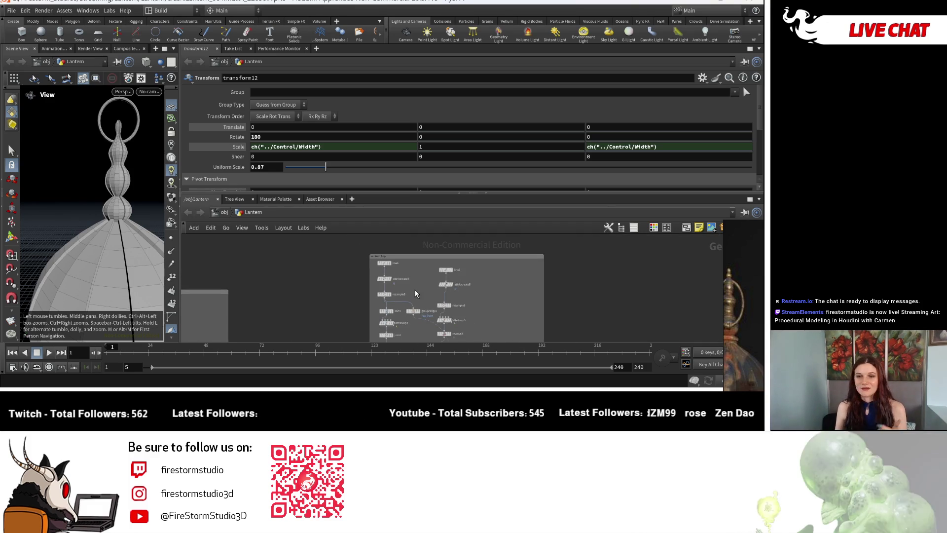
scroll(414, 290, "down", 5)
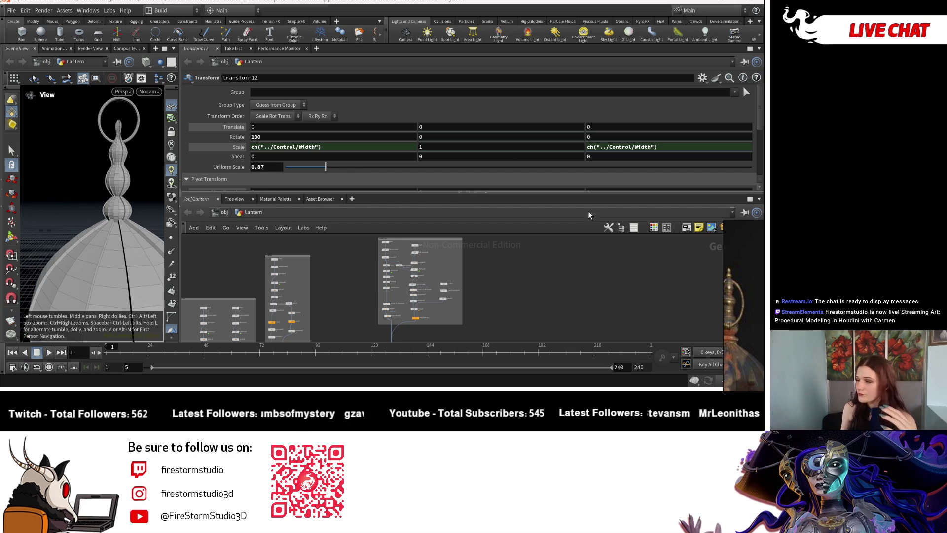
Auto-arrange the Lantern nodes with L and look over the tidied node groups
key("l")
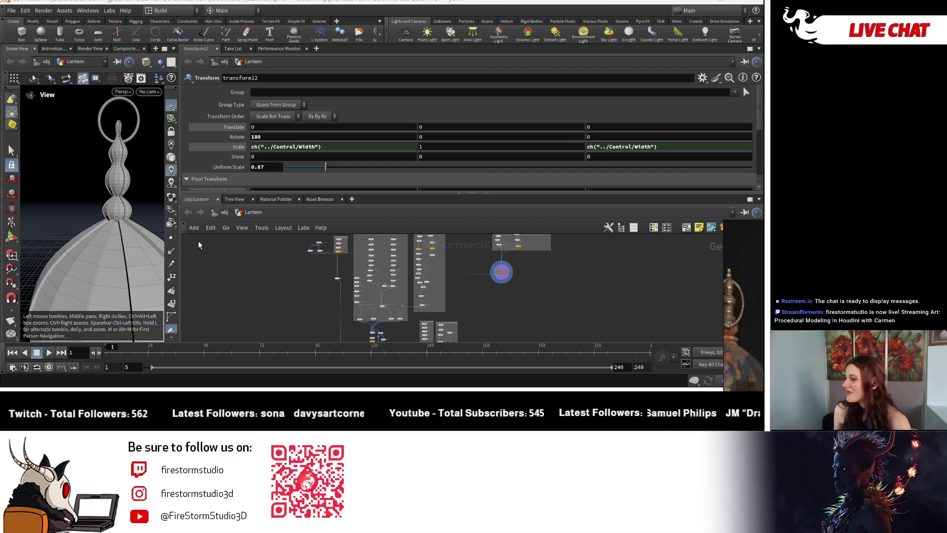
middle_click_drag(510, 266, 448, 293)
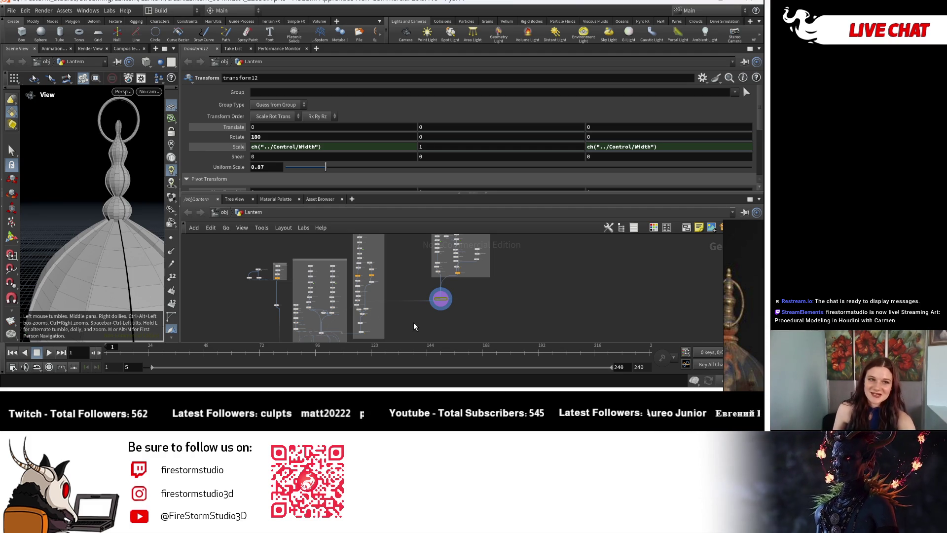
middle_click_drag(480, 303, 498, 321)
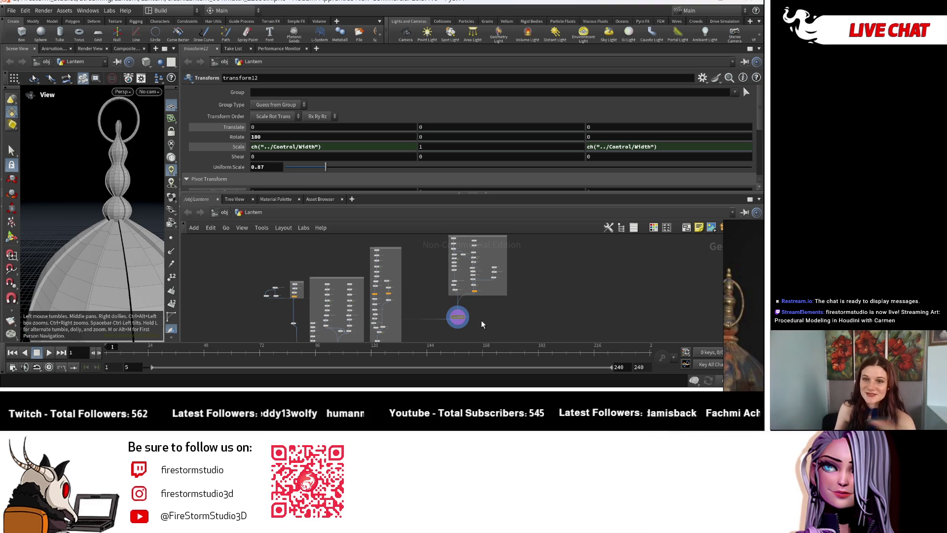
scroll(505, 315, "up", 2)
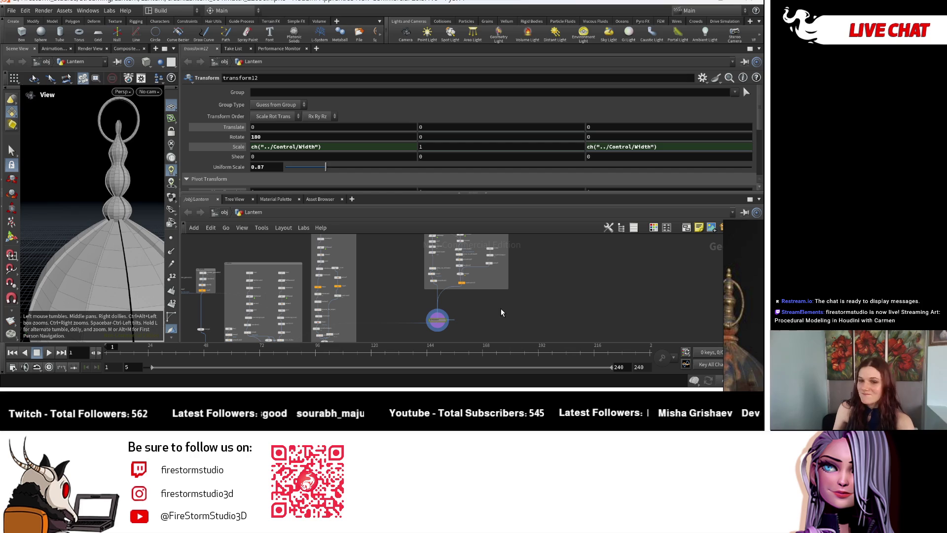
scroll(495, 303, "up", 2)
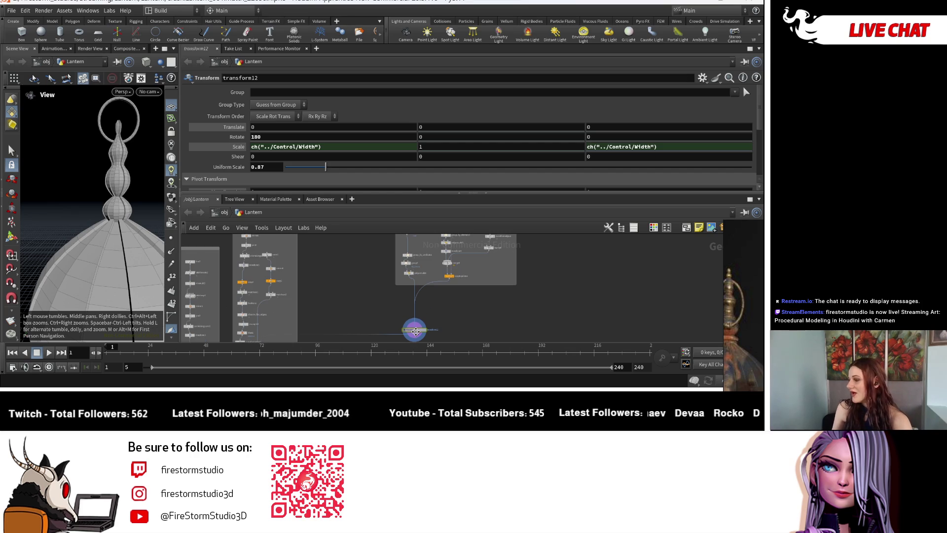
Enlarge the network box to enclose transform12, then switch to the QOC_ENV_Rookies Houdini window
left_click_drag(424, 323, 426, 313)
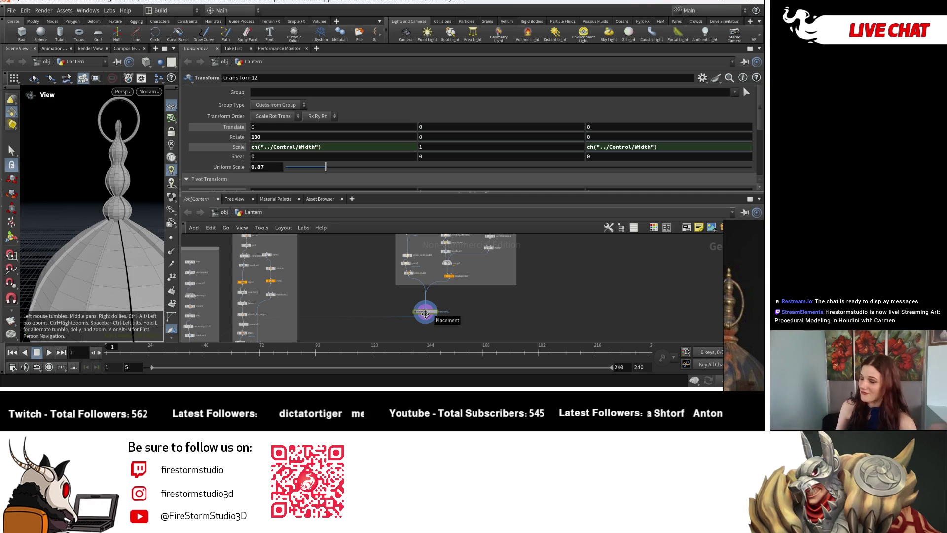
scroll(463, 310, "up", 2)
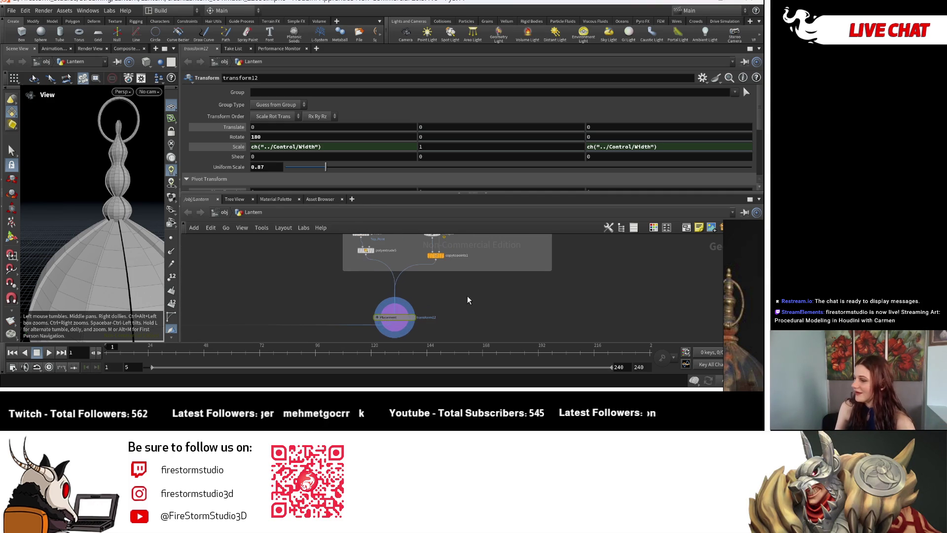
left_click_drag(476, 272, 481, 328)
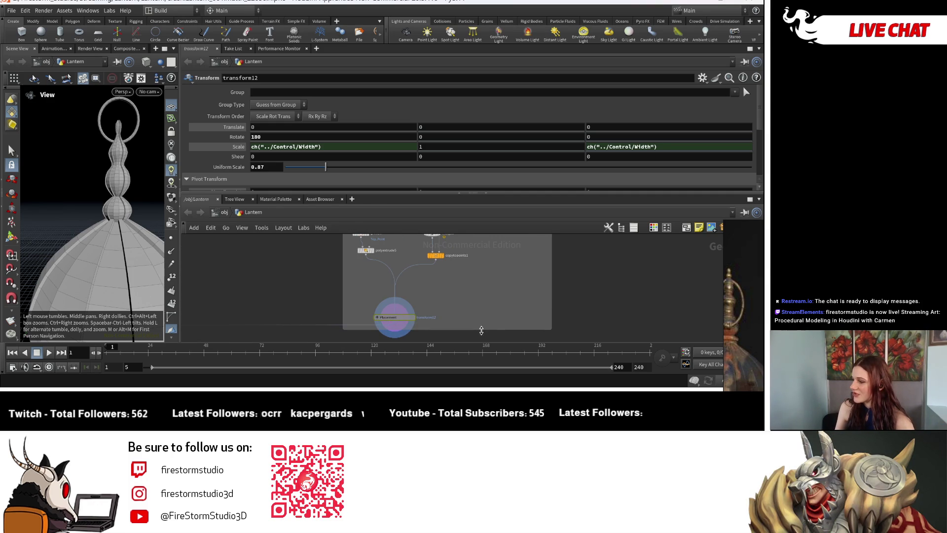
left_click_drag(400, 319, 402, 298)
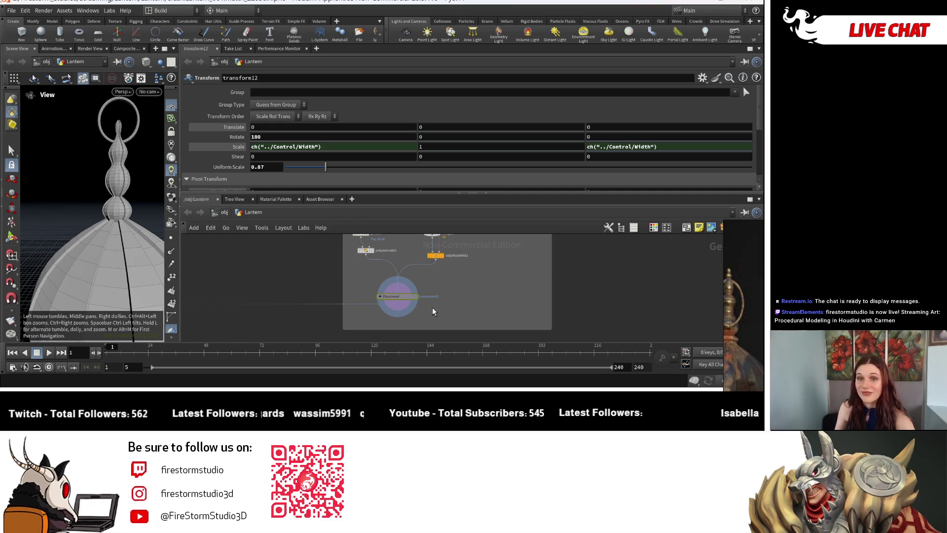
scroll(430, 314, "down", 2)
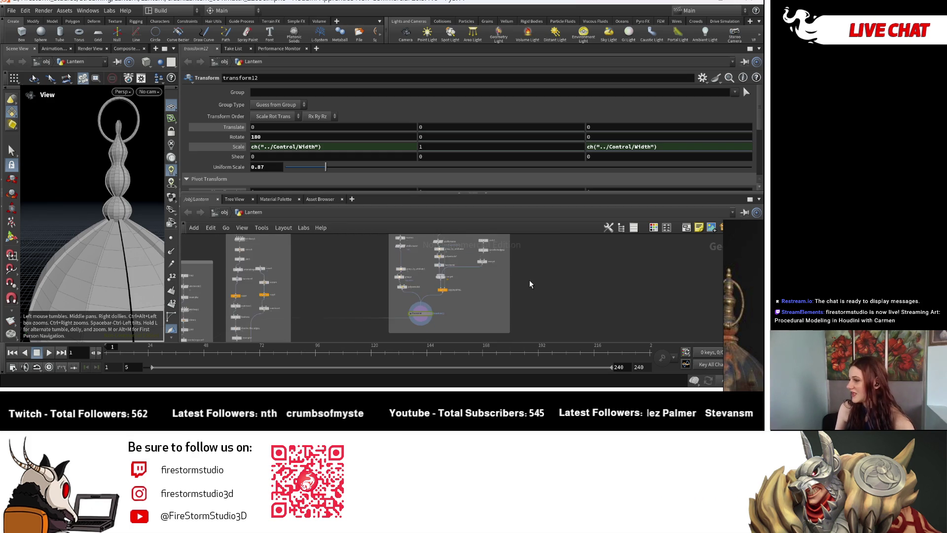
middle_click_drag(488, 282, 486, 340)
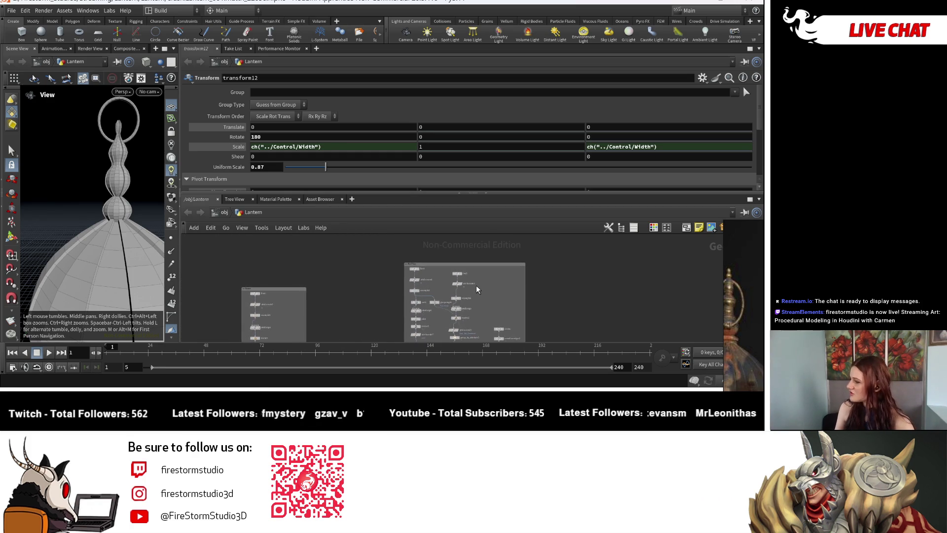
scroll(381, 296, "up", 3)
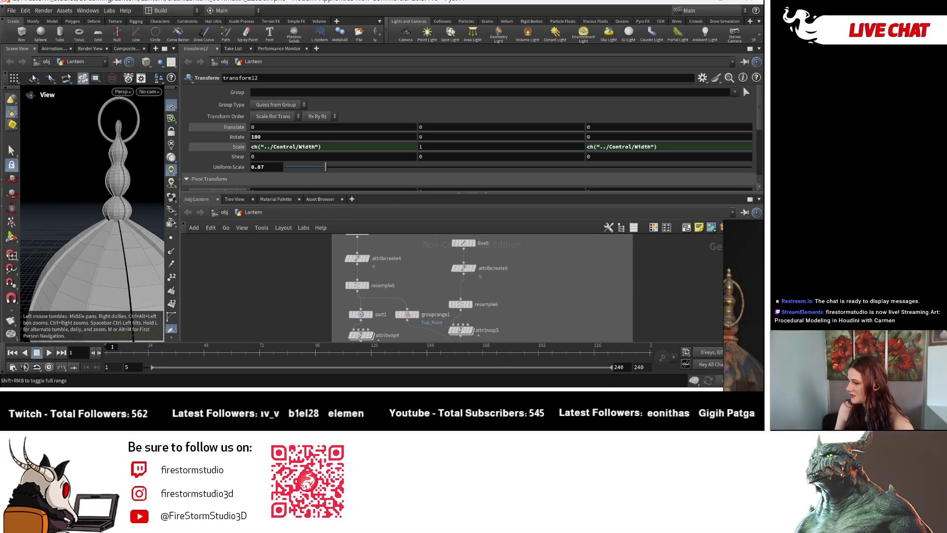
mouse_move(535, 360)
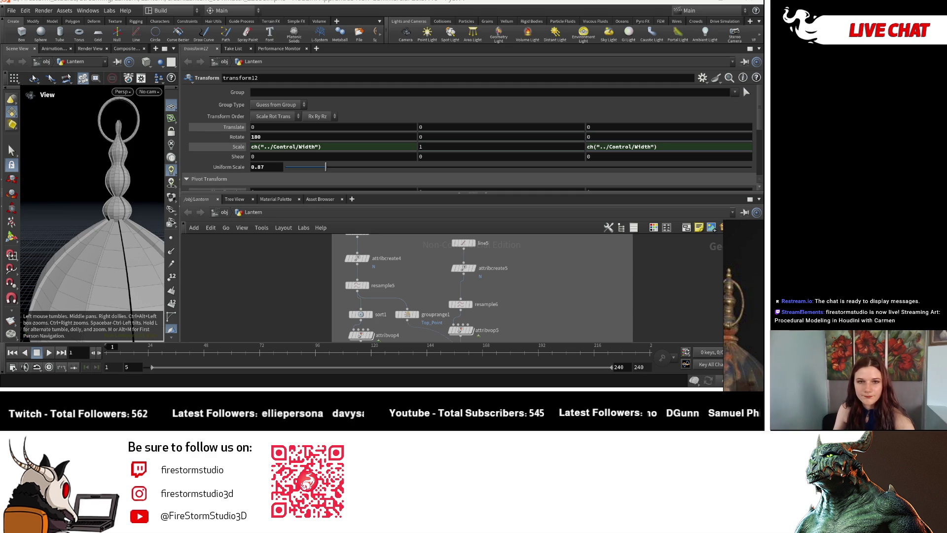
key("alt+Tab")
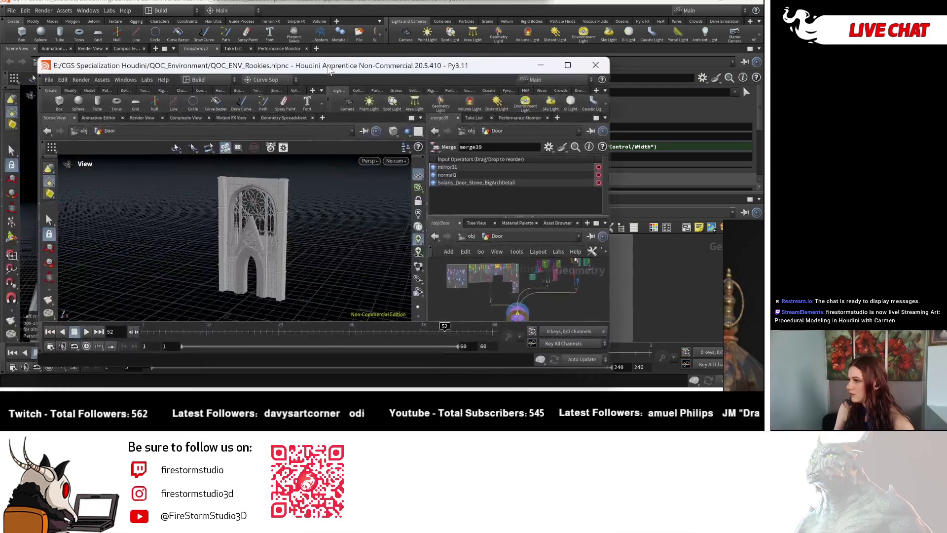
Maximize the door scene window and tumble the viewport to a three-quarter view of the door
left_click(571, 65)
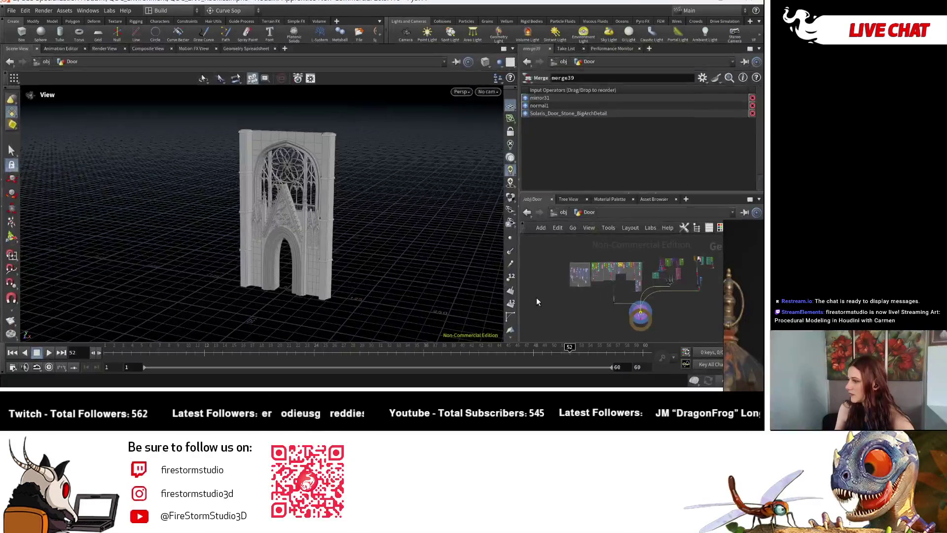
middle_click_drag(604, 317, 570, 321)
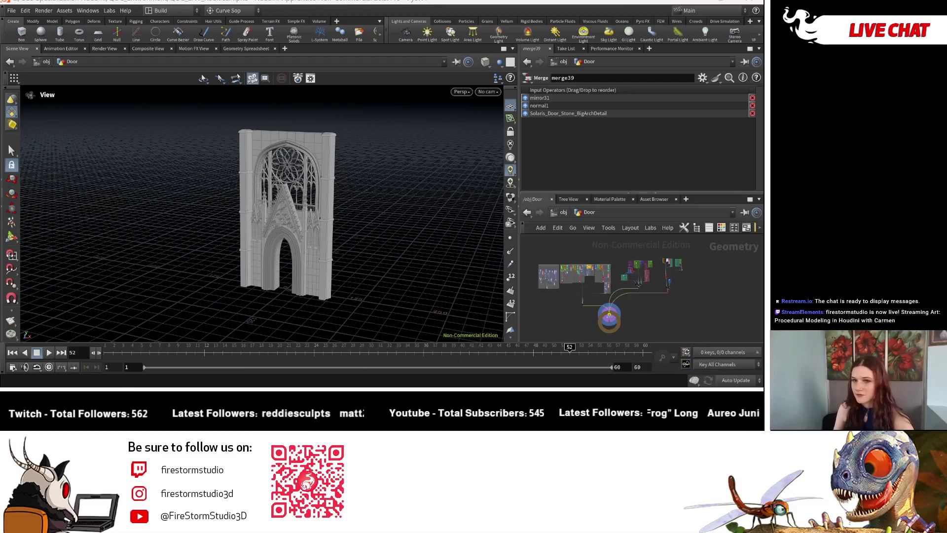
scroll(302, 211, "up", 10)
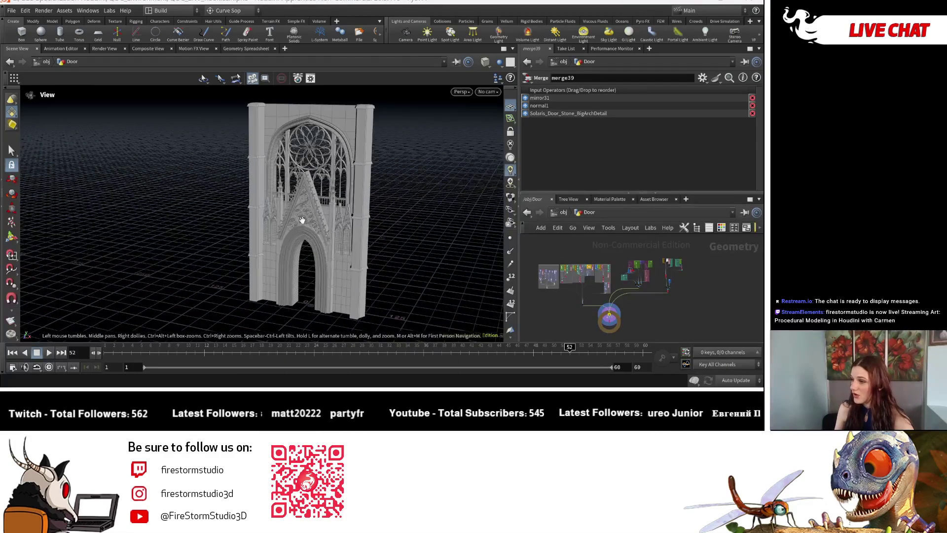
middle_click_drag(323, 215, 378, 223)
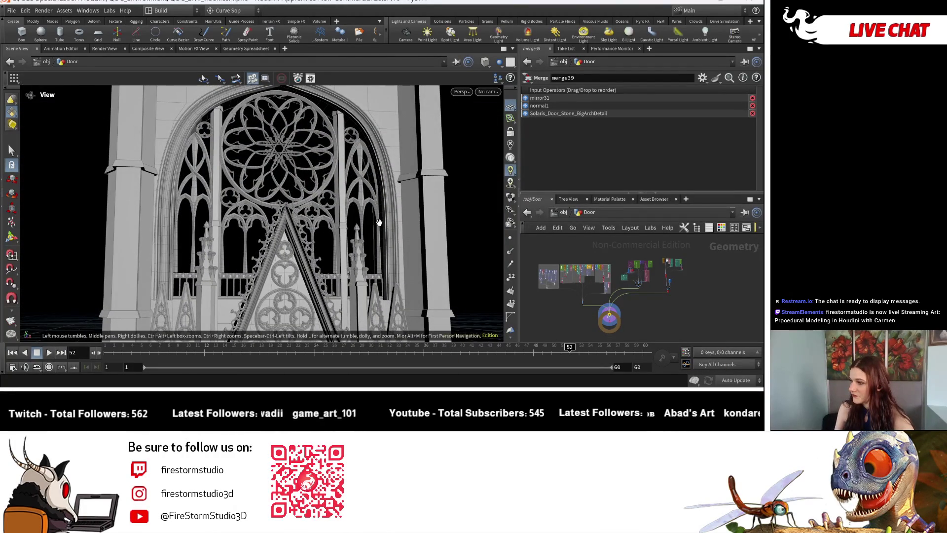
right_click(379, 222)
key("Escape")
left_click_drag(247, 244, 230, 246)
scroll(229, 245, "down", 10)
mouse_move(148, 232)
left_mouse_down()
mouse_move(223, 209)
mouse_move(296, 227)
mouse_move(375, 229)
mouse_move(349, 236)
mouse_move(394, 247)
mouse_move(220, 251)
mouse_move(419, 239)
mouse_move(276, 249)
mouse_move(313, 260)
mouse_move(250, 268)
mouse_move(304, 228)
mouse_move(408, 247)
mouse_move(493, 245)
mouse_move(253, 250)
left_mouse_up()
Drag the viewport divider left so the Network Editor gets most of the screen
scroll(350, 247, "up", 5)
scroll(304, 229, "down", 5)
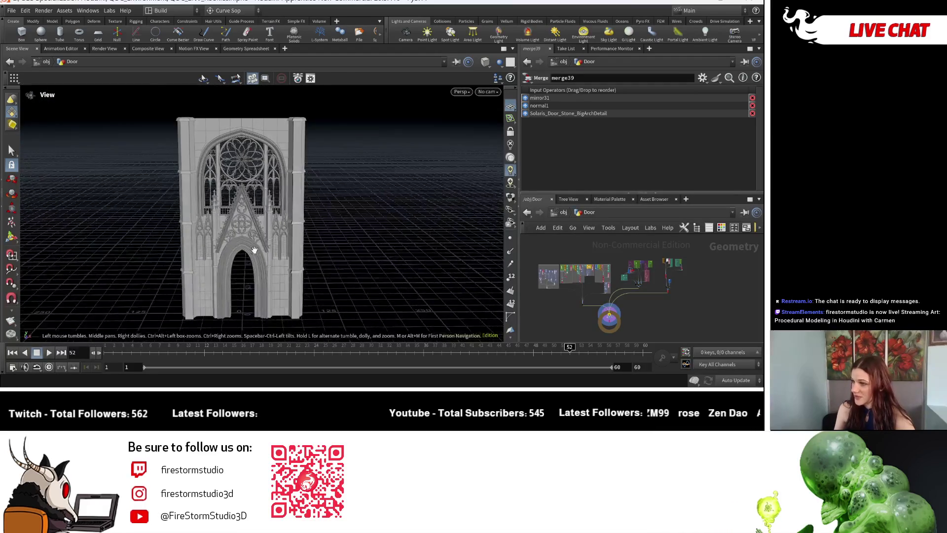
scroll(254, 250, "up", 3)
scroll(577, 297, "up", 4)
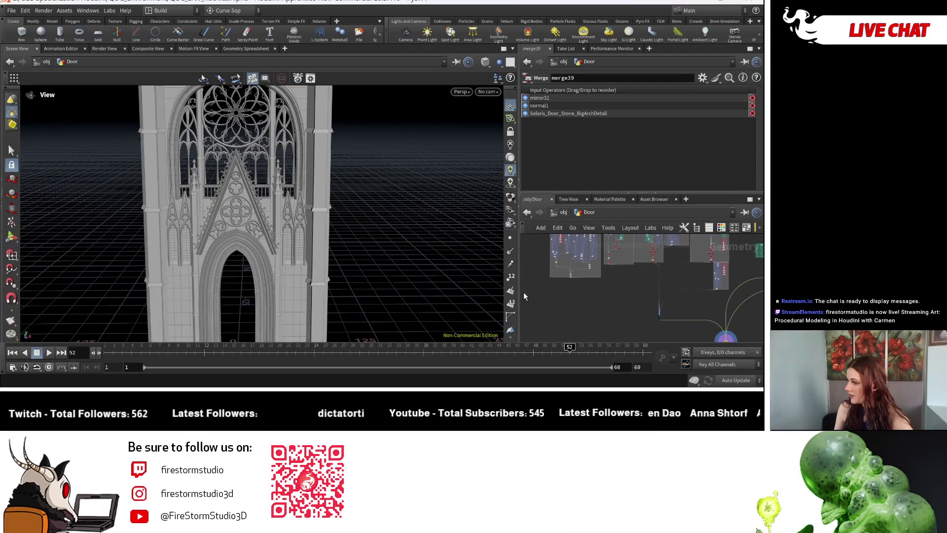
left_click_drag(518, 292, 230, 276)
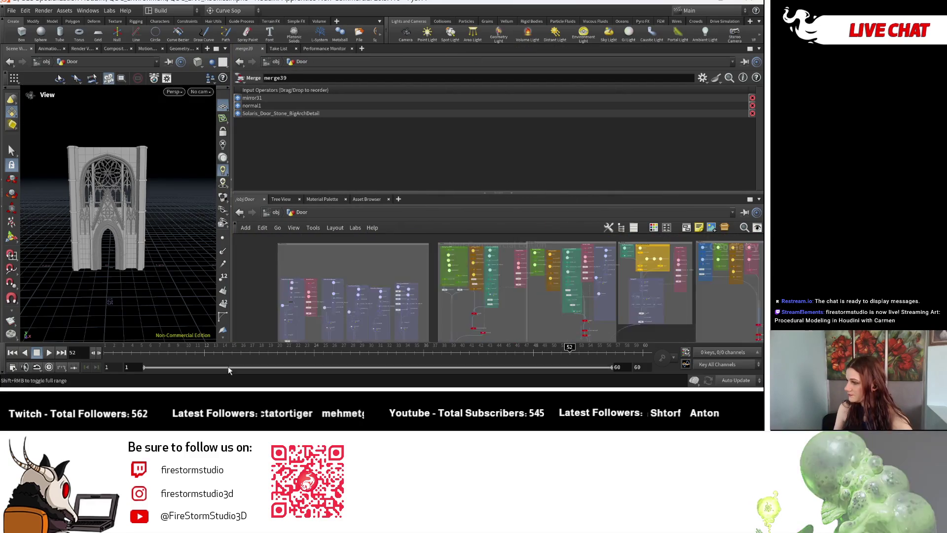
Zoom and pan around the Door network to survey its node groups
scroll(266, 315, "up", 8)
scroll(344, 294, "down", 2)
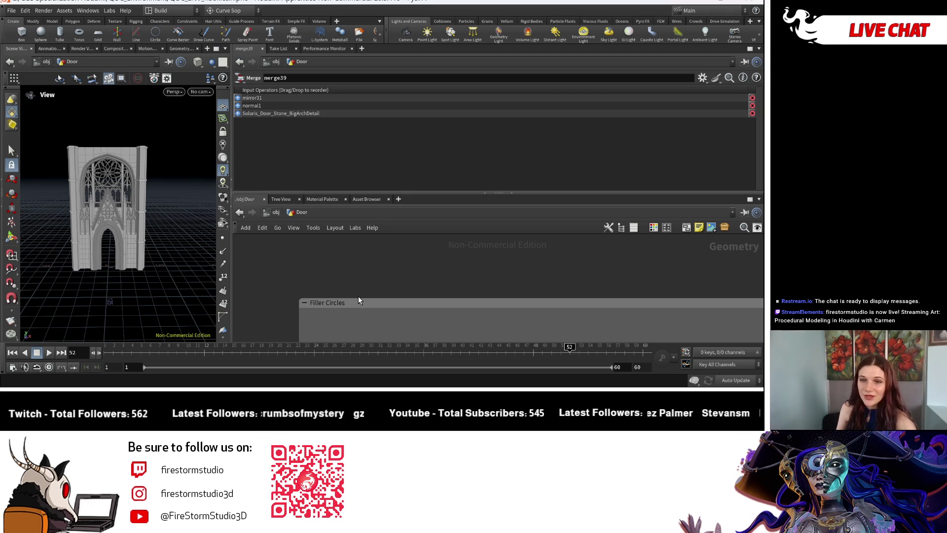
scroll(359, 298, "down", 2)
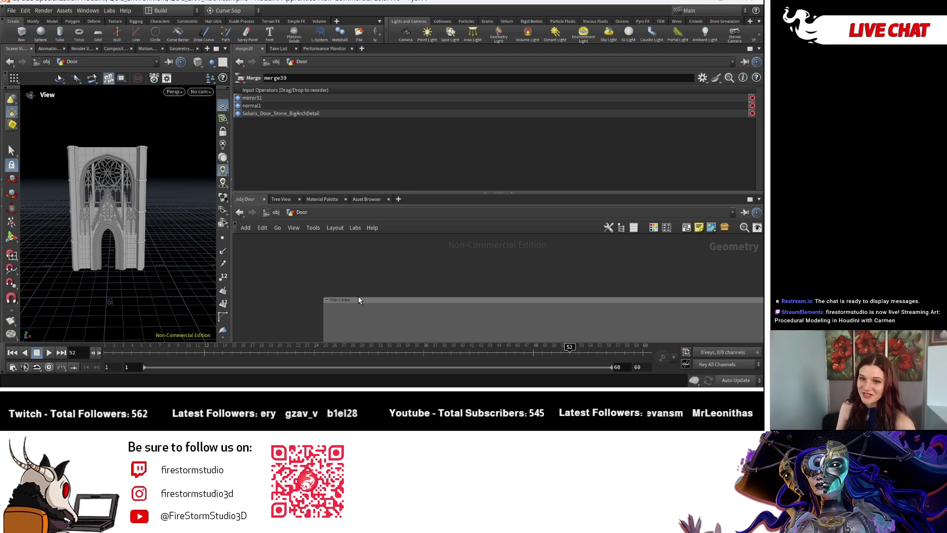
scroll(360, 294, "down", 4)
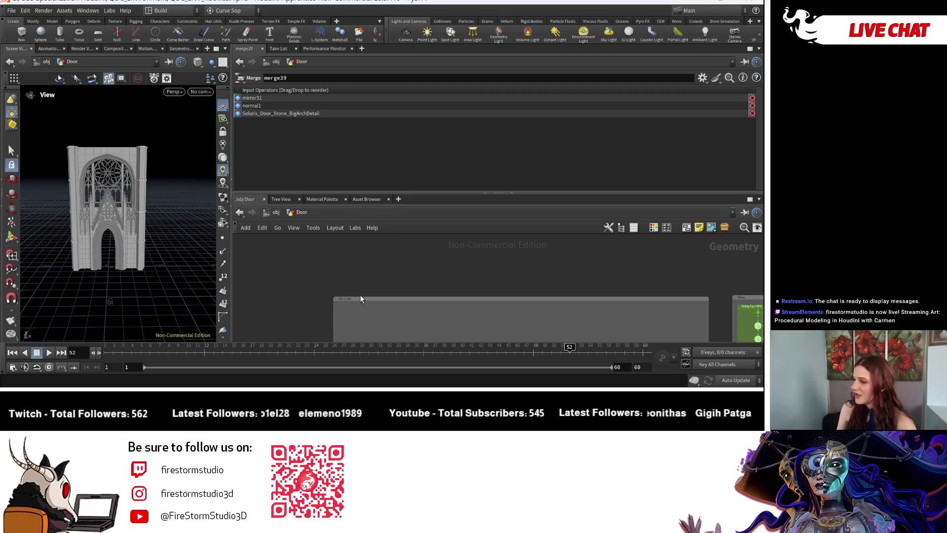
scroll(376, 294, "up", 6)
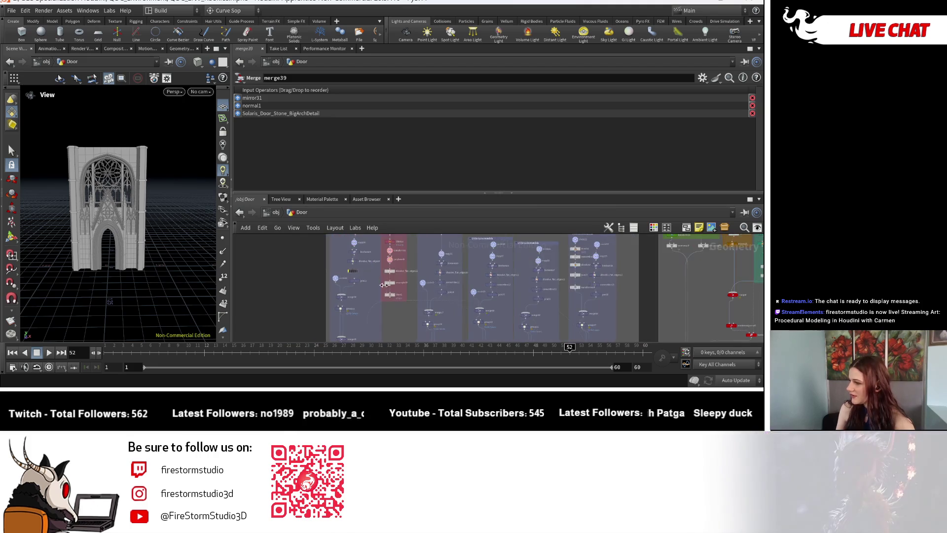
scroll(373, 268, "down", 3)
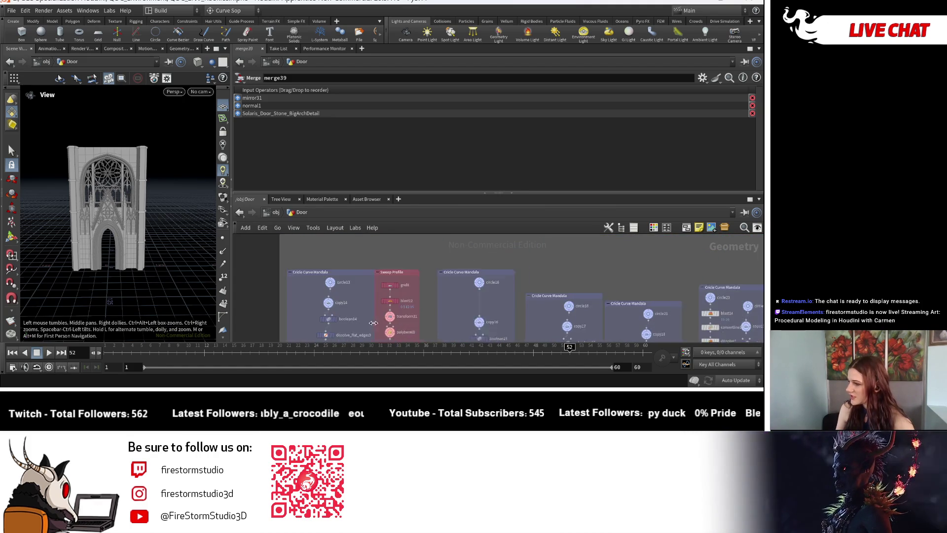
scroll(304, 295, "up", 4)
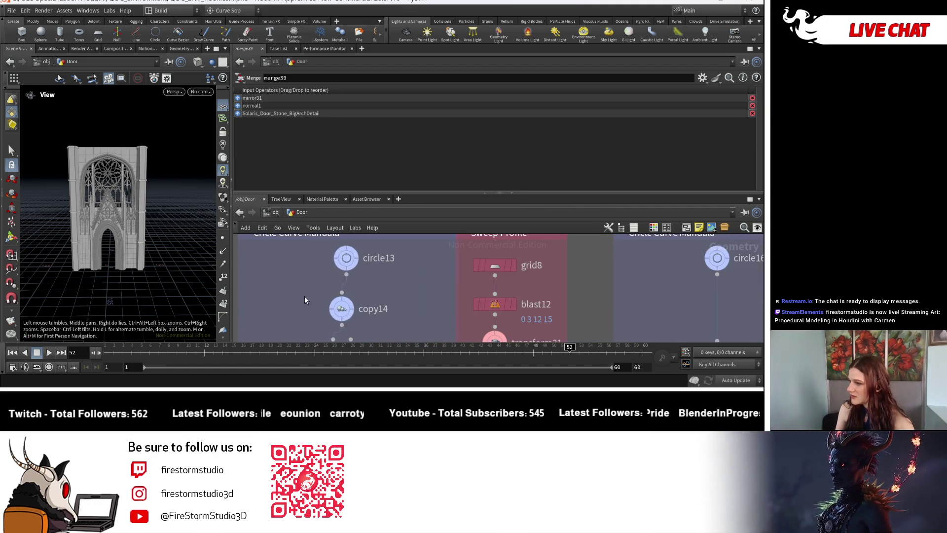
scroll(243, 274, "down", 2)
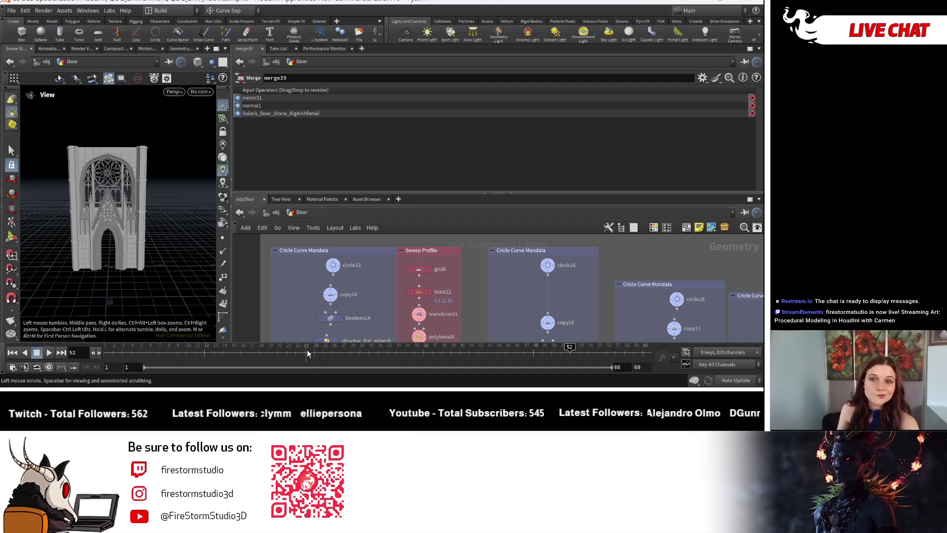
scroll(60, 243, "up", 10)
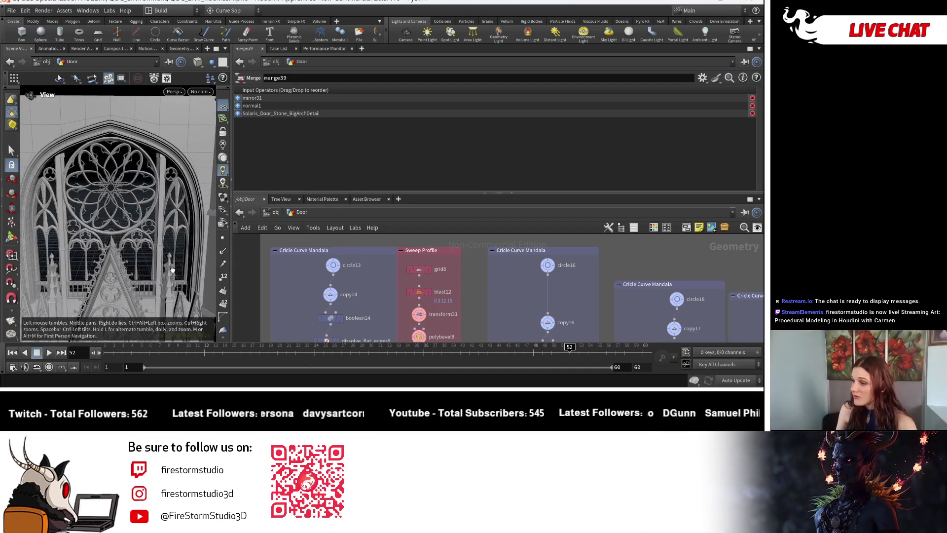
scroll(104, 240, "up", 5)
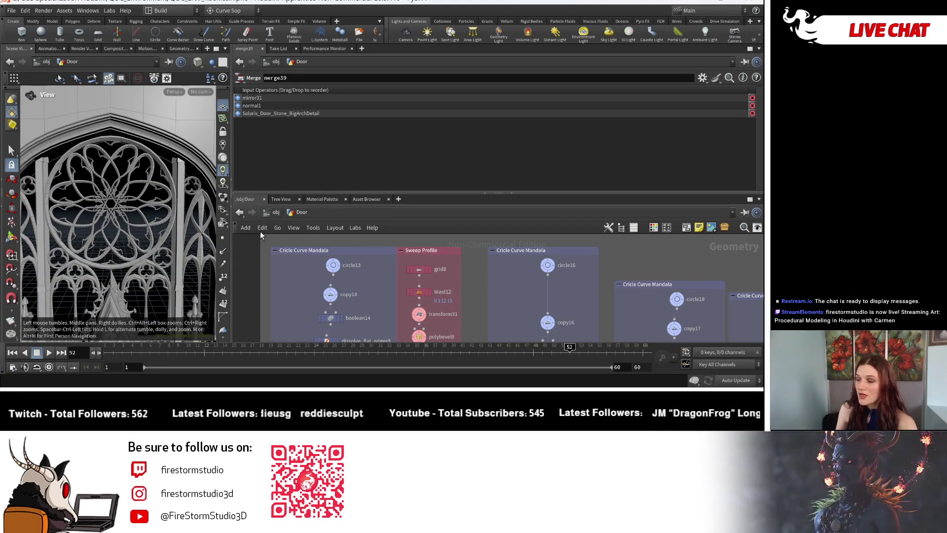
scroll(430, 259, "down", 8)
scroll(399, 294, "up", 5)
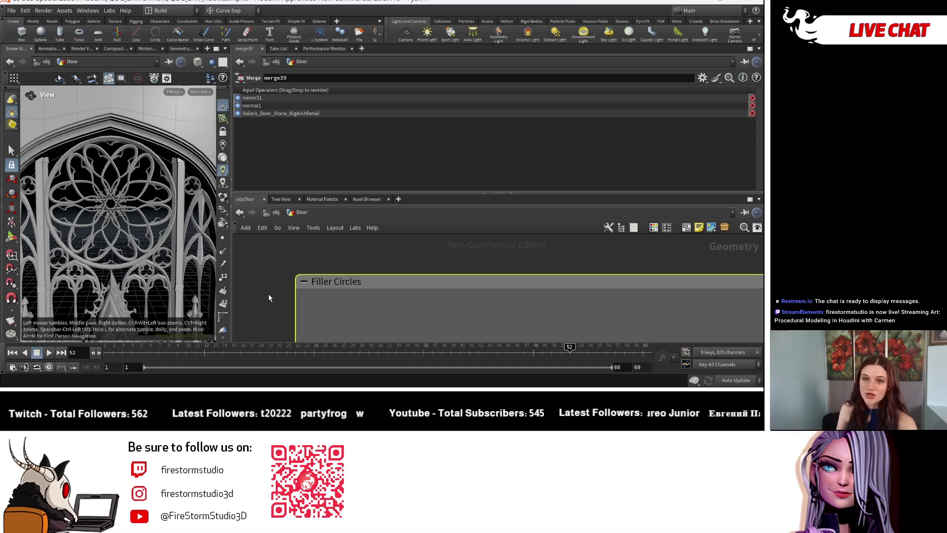
scroll(362, 271, "down", 5)
middle_click_drag(431, 297, 325, 241)
scroll(365, 283, "up", 5)
scroll(365, 283, "down", 5)
scroll(379, 292, "up", 8)
scroll(296, 301, "up", 3)
Display merge36 and frame its tracery, orbiting to inspect the lobes and edge-on profile
left_click(303, 306)
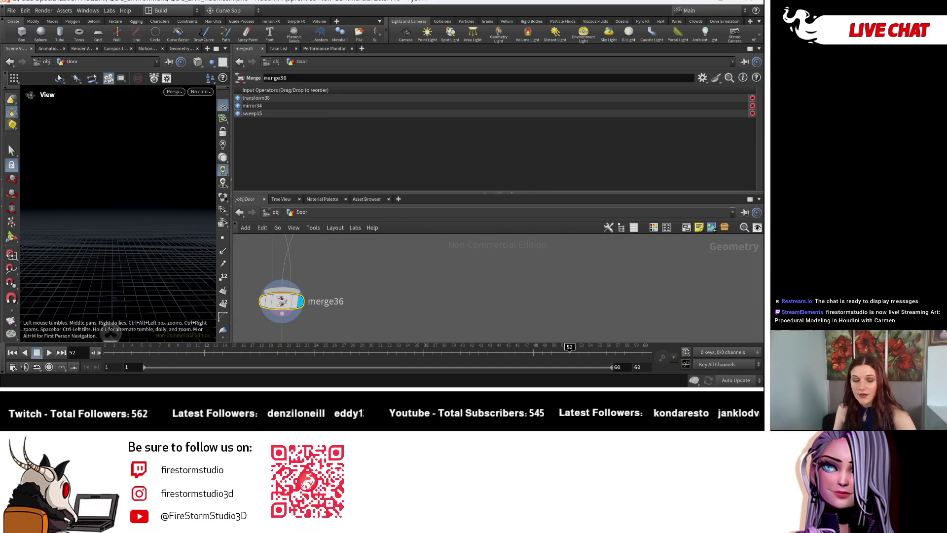
key("f")
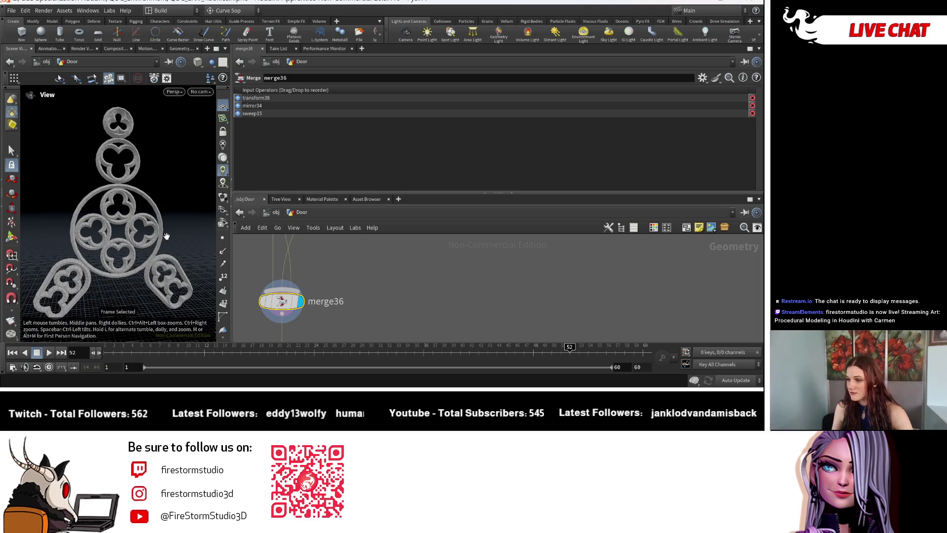
left_click_drag(166, 236, 155, 233)
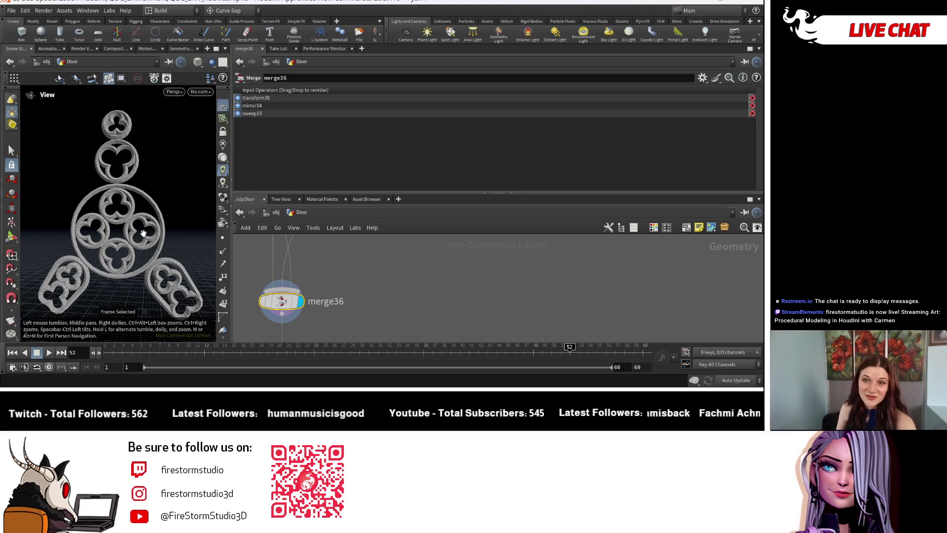
mouse_move(132, 273)
left_mouse_down()
mouse_move(156, 287)
mouse_move(142, 271)
mouse_move(137, 220)
left_mouse_up()
mouse_move(137, 221)
right_mouse_down()
mouse_move(132, 243)
mouse_move(162, 241)
right_mouse_up()
mouse_move(161, 240)
left_mouse_down()
mouse_move(152, 179)
mouse_move(167, 239)
left_mouse_up()
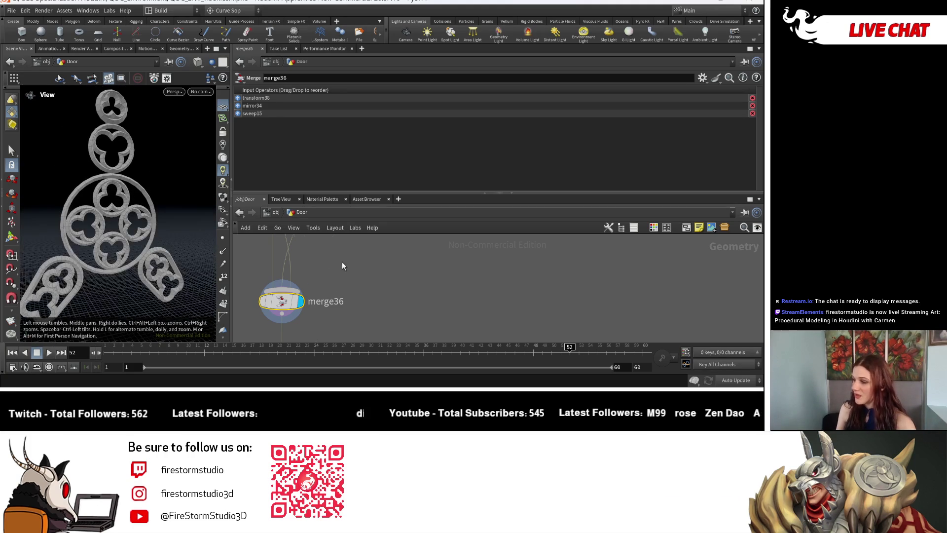
Fit the Door network in view and set transform39 as the displayed output
key("h")
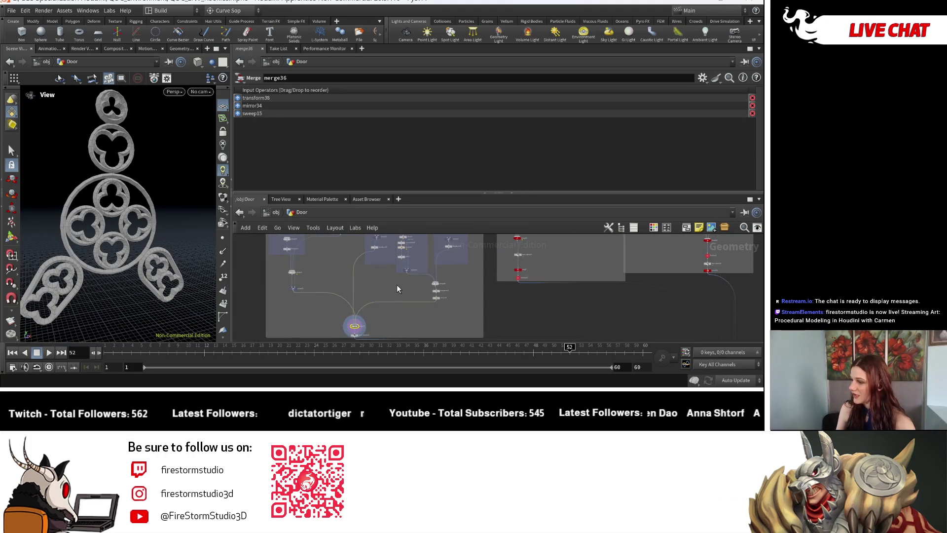
scroll(395, 289, "up", 5)
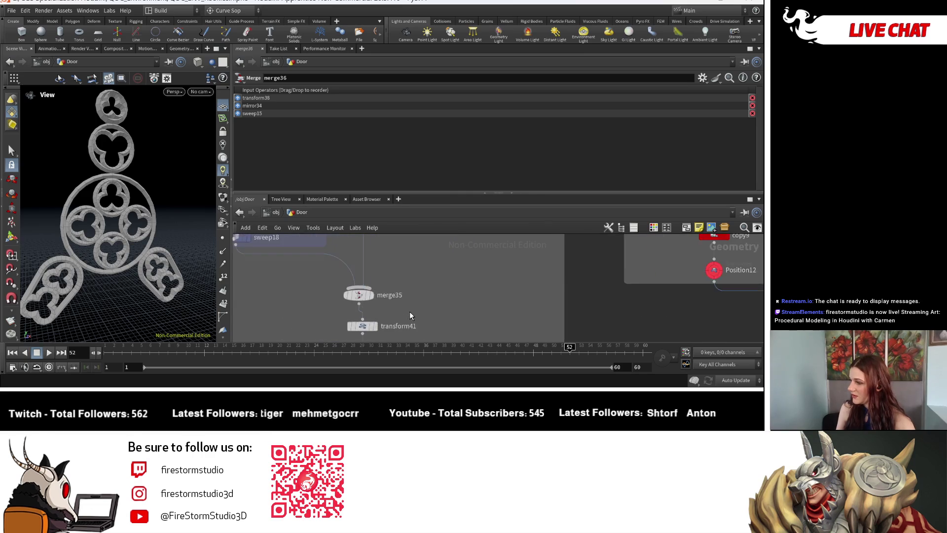
middle_click_drag(408, 314, 435, 302)
left_click_drag(418, 321, 280, 226)
scroll(395, 291, "down", 5)
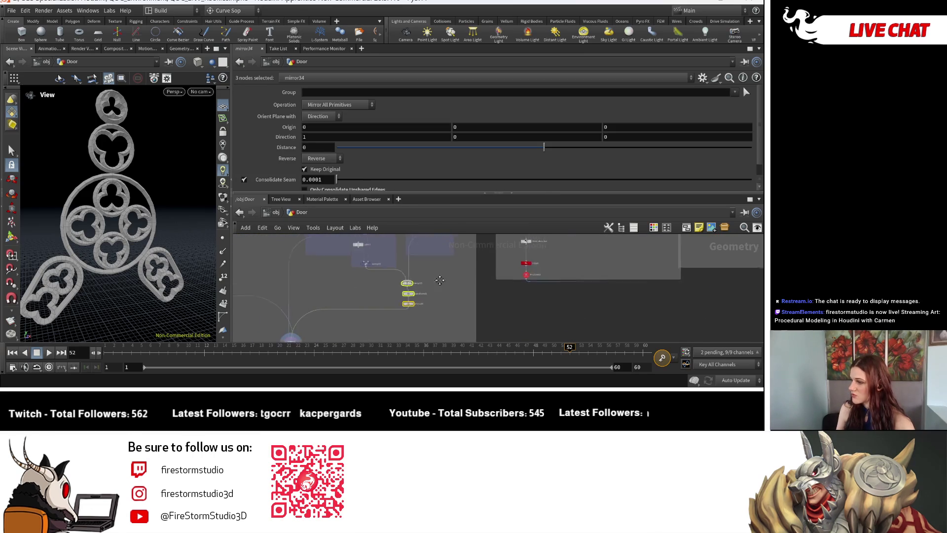
scroll(395, 305, "up", 5)
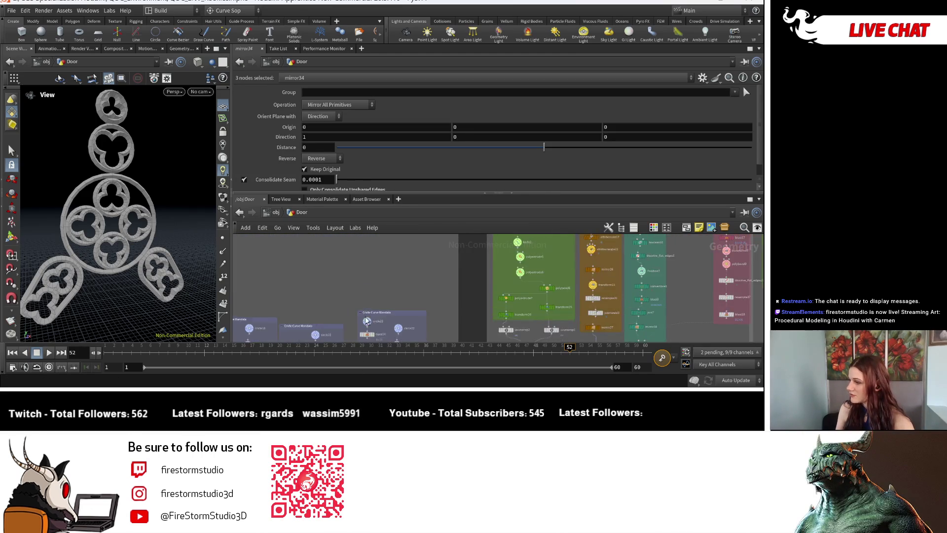
scroll(438, 310, "up", 2)
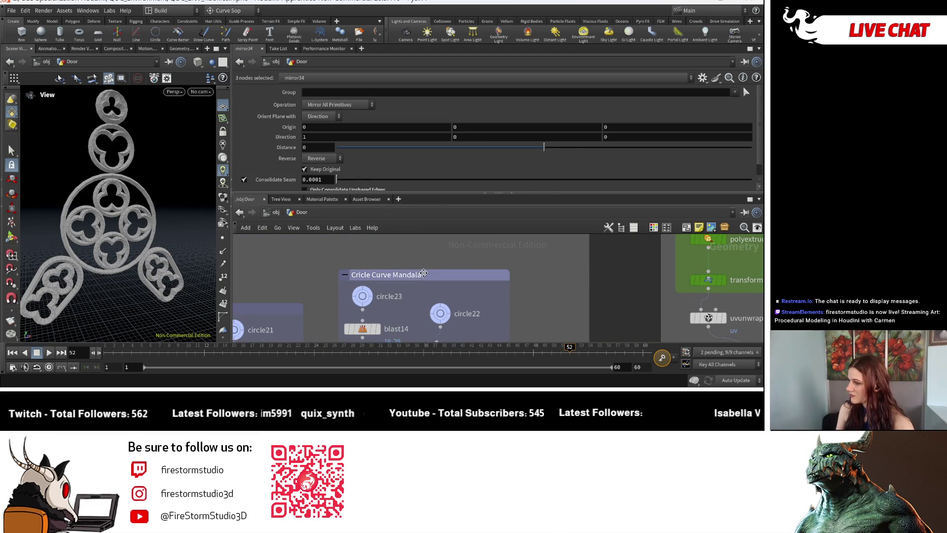
left_click(436, 280)
scroll(393, 288, "down", 5)
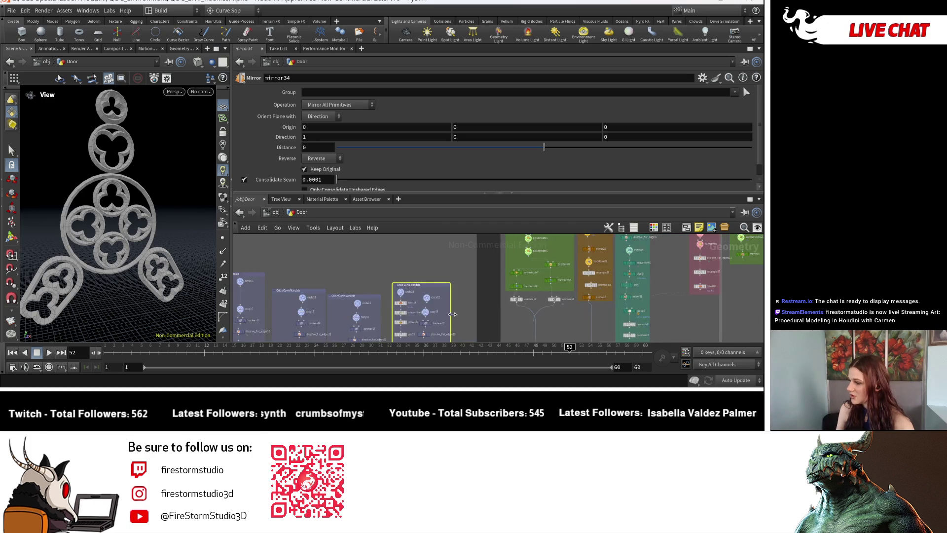
scroll(400, 286, "up", 3)
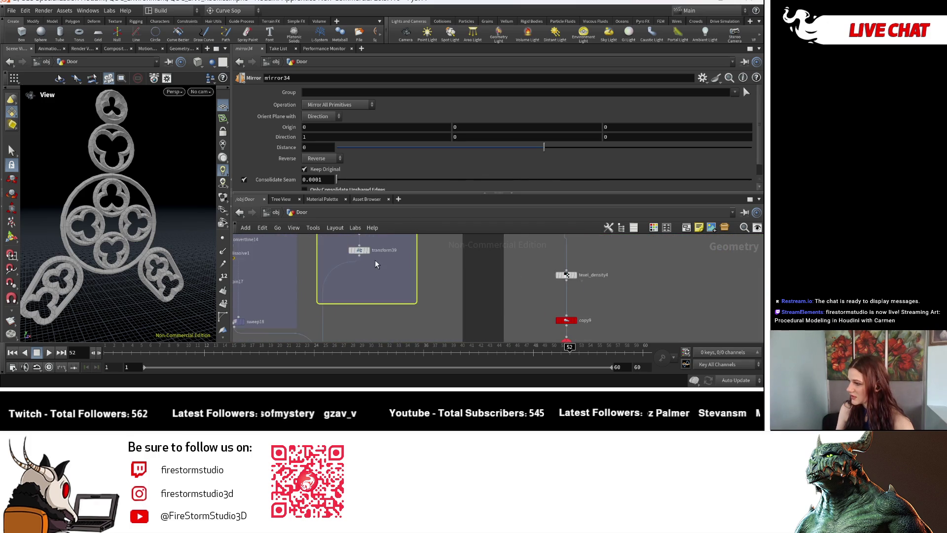
left_click(387, 306)
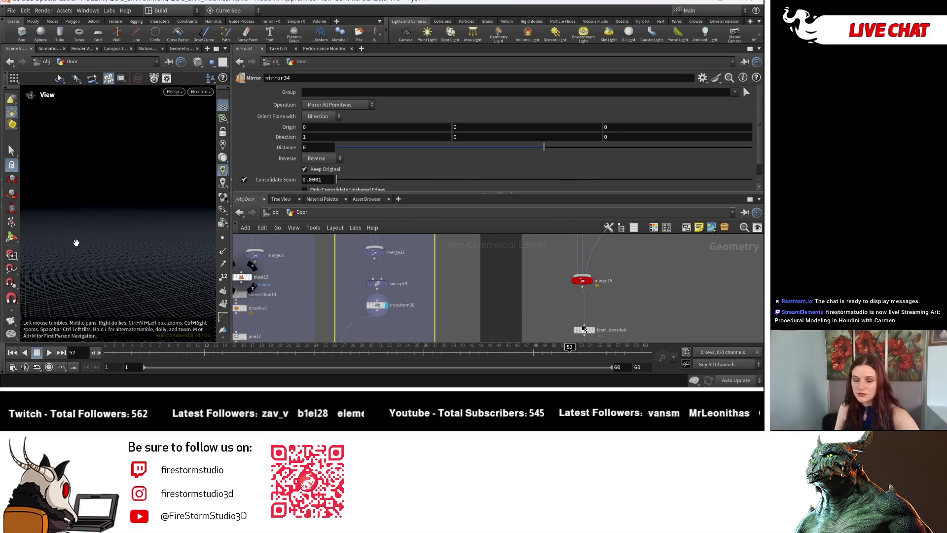
Frame the arch geometry and start panning down through the Door network toward merge23
key("f")
scroll(134, 254, "down", 5)
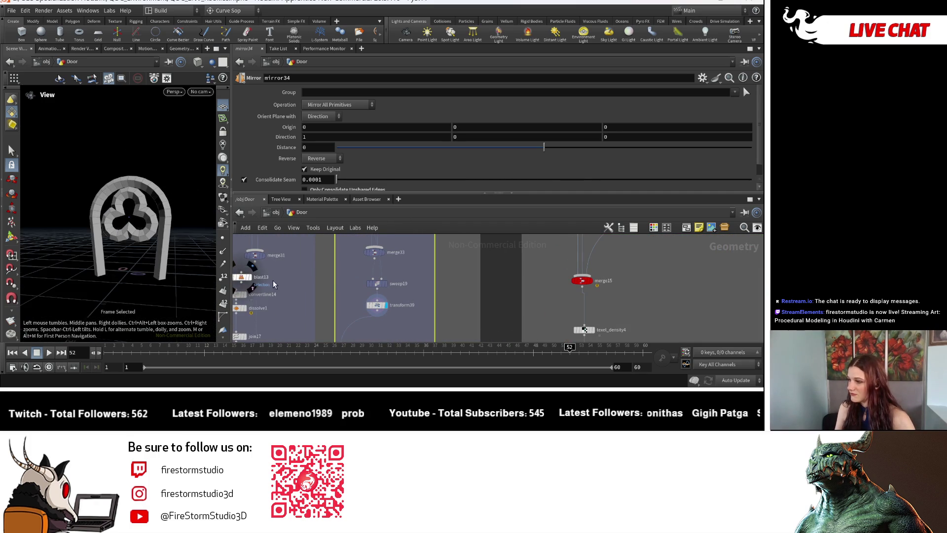
scroll(383, 275, "down", 5)
scroll(387, 263, "up", 8)
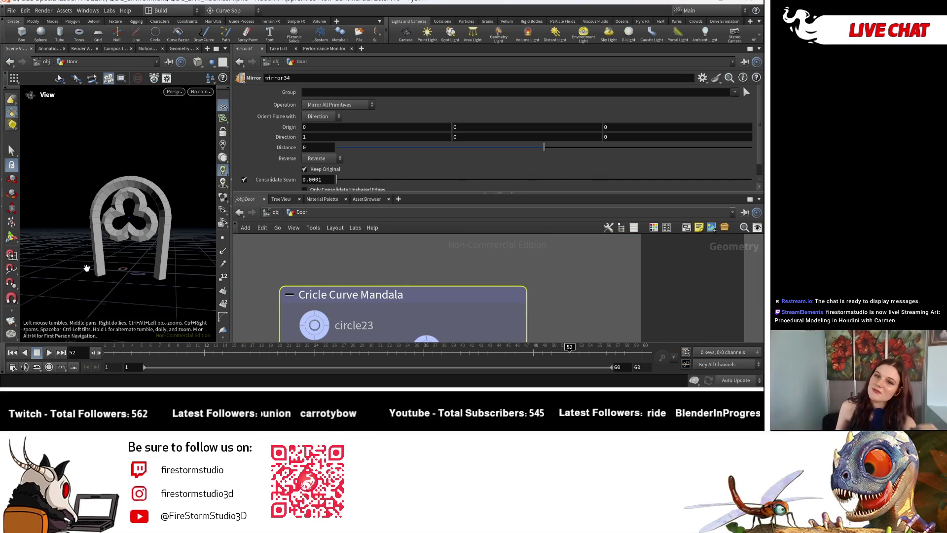
scroll(316, 271, "down", 3)
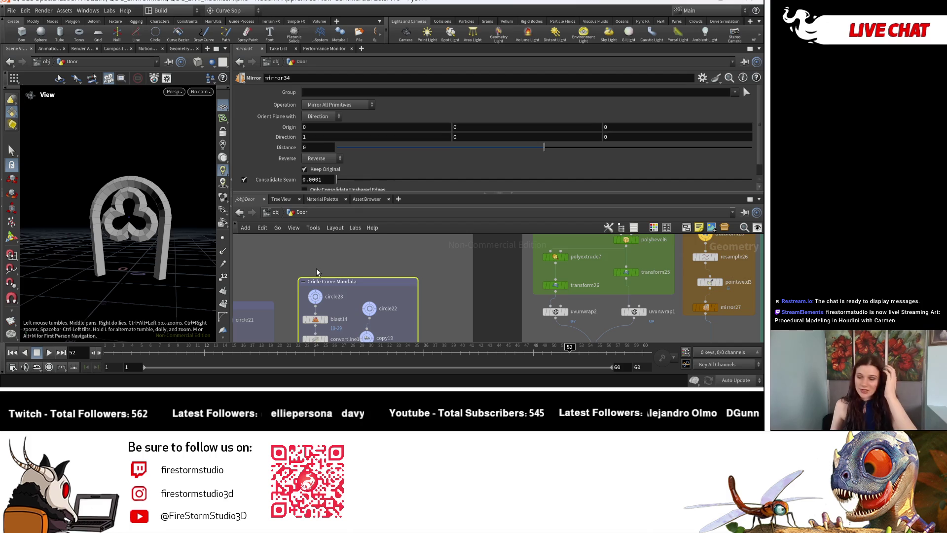
scroll(316, 271, "down", 5)
middle_click_drag(393, 306, 387, 288)
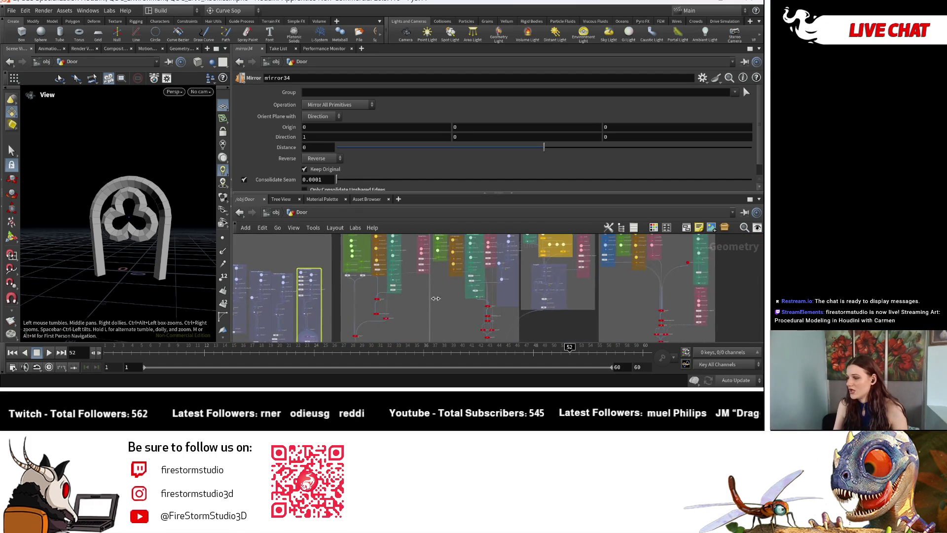
scroll(446, 320, "down", 3)
scroll(593, 303, "down", 3)
Pan down to the chain ending in normal2 and OUT_Door
mouse_move(469, 262)
middle_mouse_down()
mouse_move(376, 321)
mouse_move(330, 303)
mouse_move(348, 299)
middle_mouse_up()
scroll(348, 298, "up", 10)
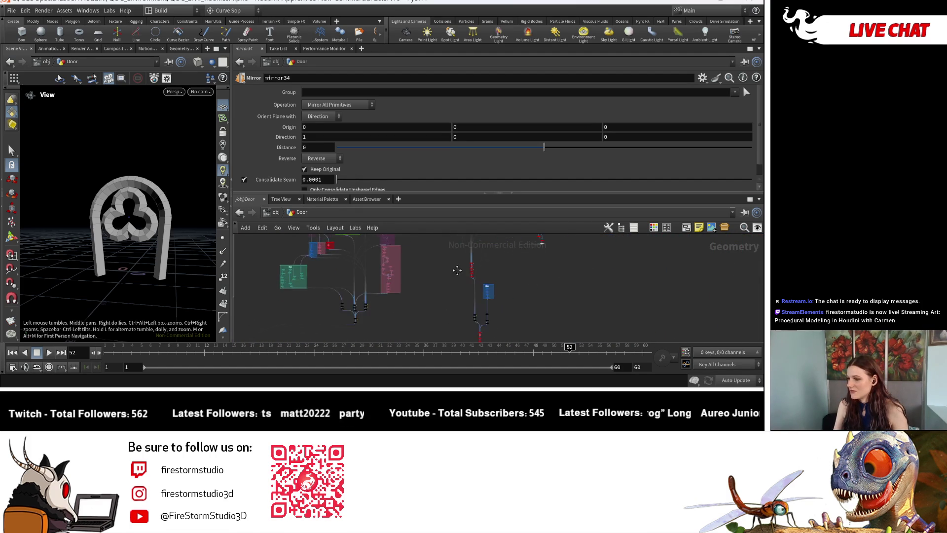
scroll(359, 300, "up", 3)
middle_click_drag(362, 321, 317, 239)
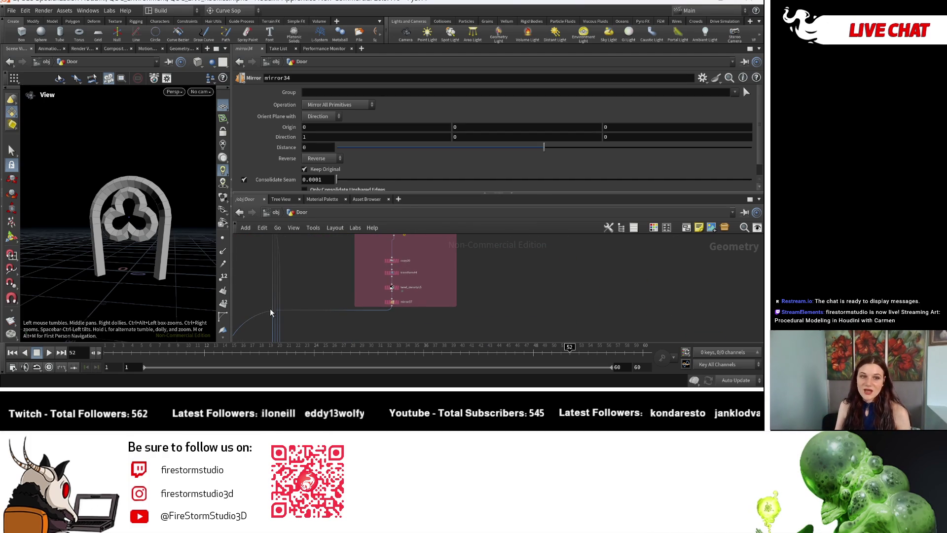
scroll(312, 304, "down", 6)
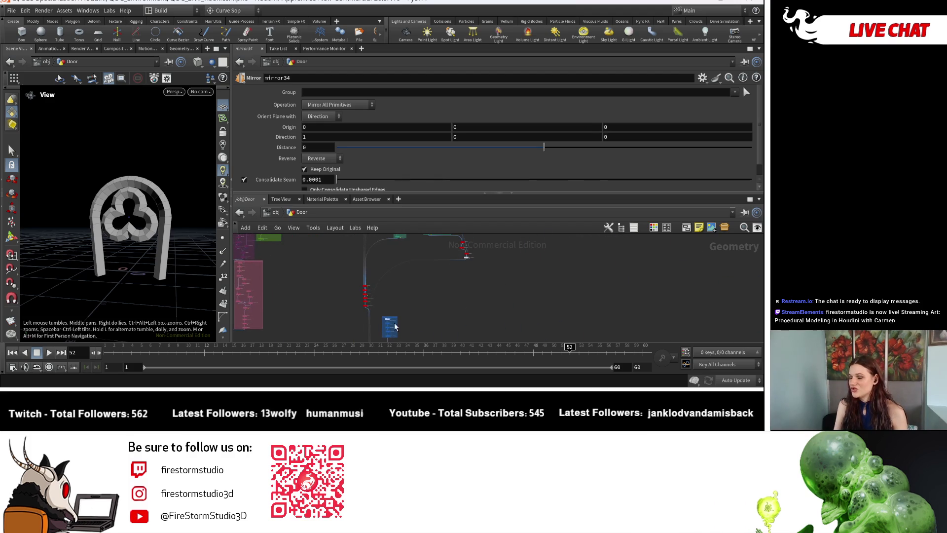
scroll(467, 308, "up", 2)
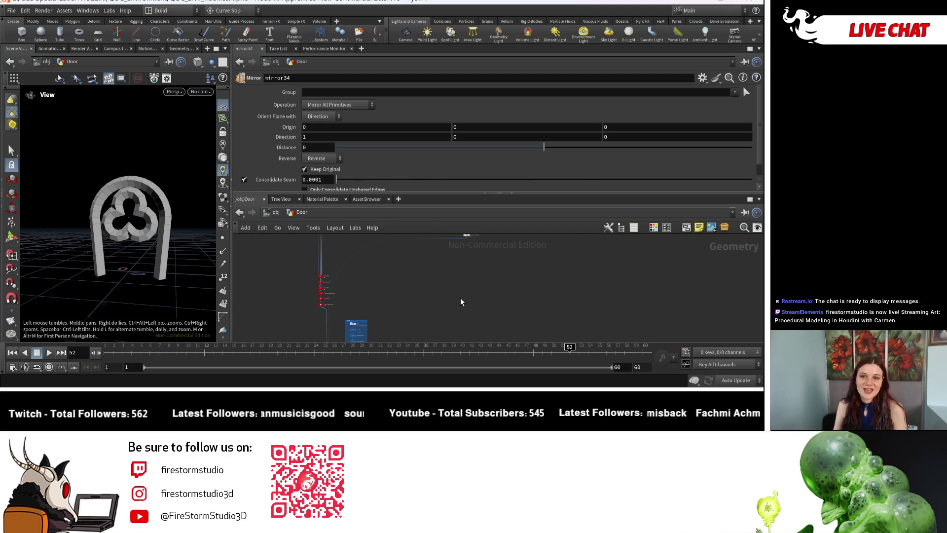
scroll(455, 303, "down", 5)
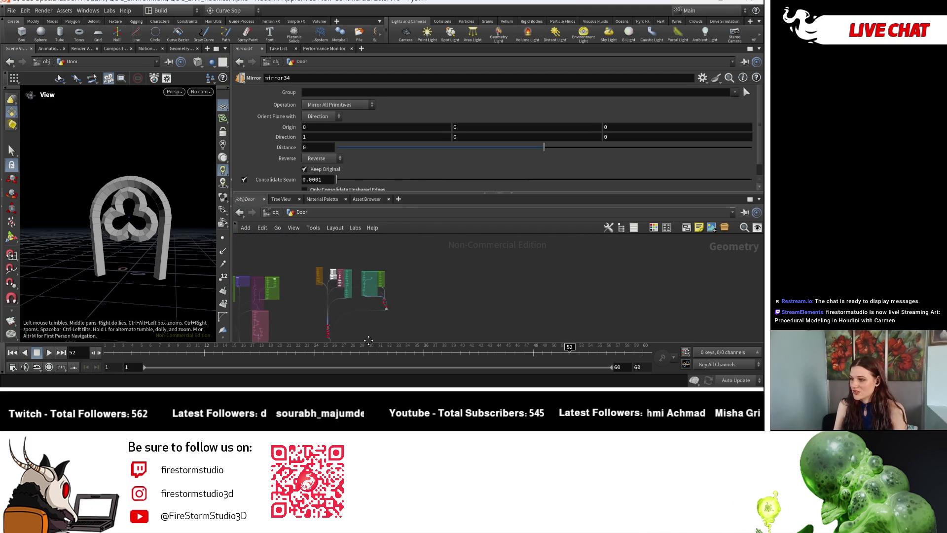
middle_click_drag(373, 334, 367, 335)
mouse_move(450, 304)
middle_mouse_down()
mouse_move(328, 264)
mouse_move(307, 243)
mouse_move(360, 318)
mouse_move(403, 331)
middle_mouse_up()
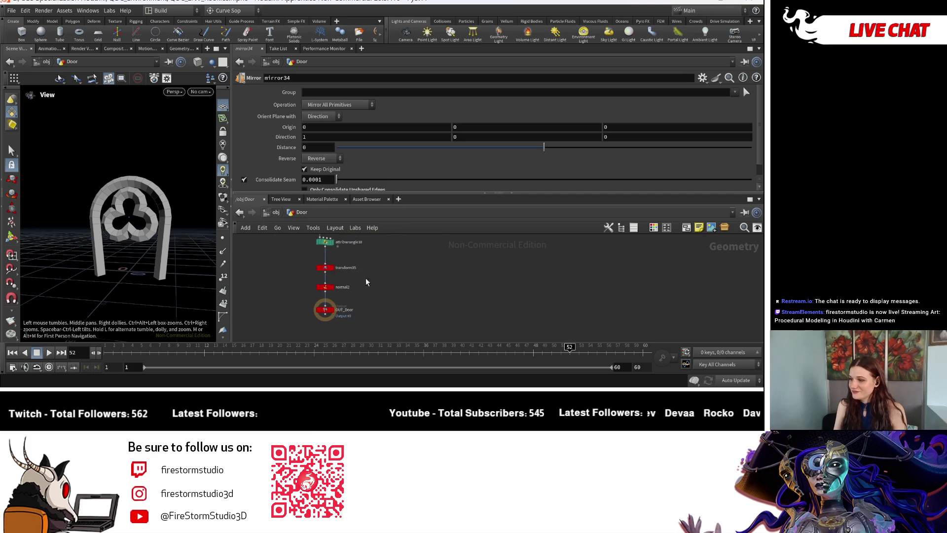
Display OUT_Door and orbit around the complete door model
left_click(325, 321)
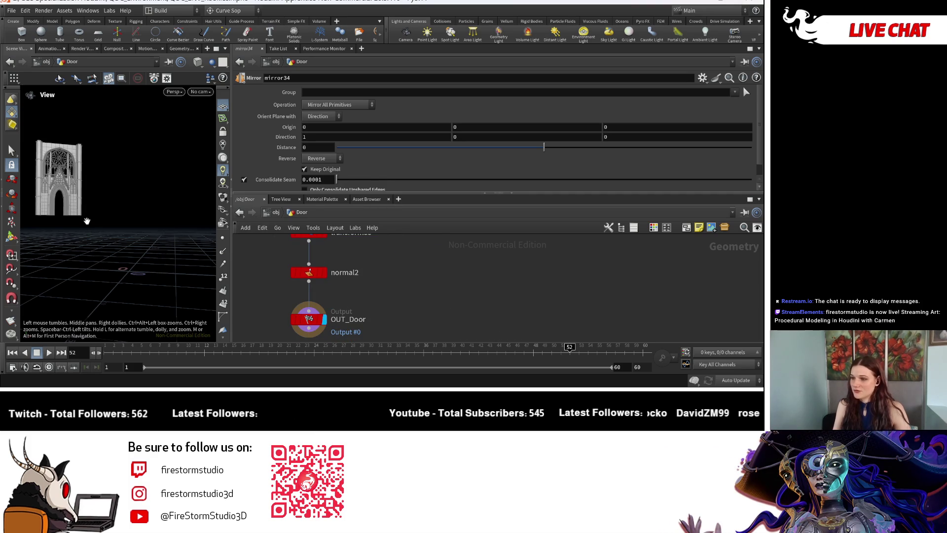
left_click_drag(95, 220, 117, 257)
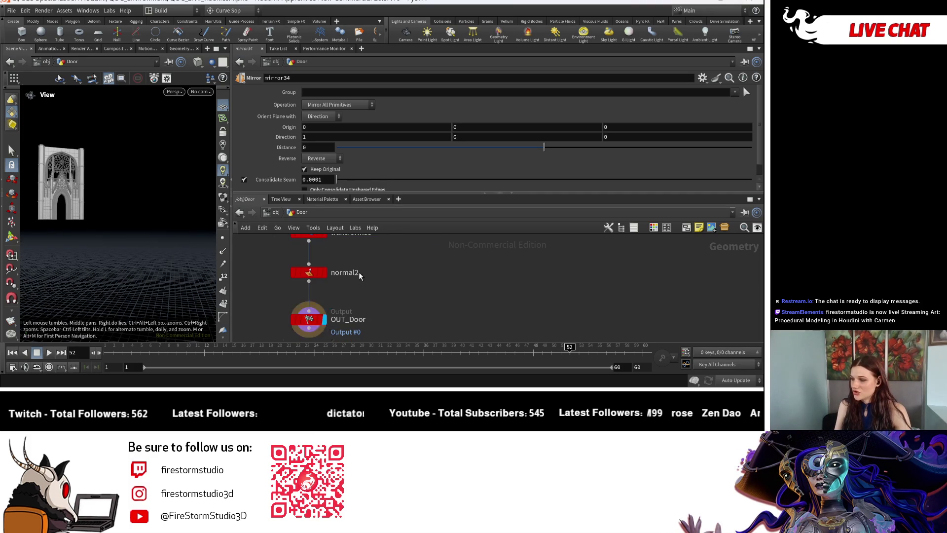
scroll(323, 305, "up", 5)
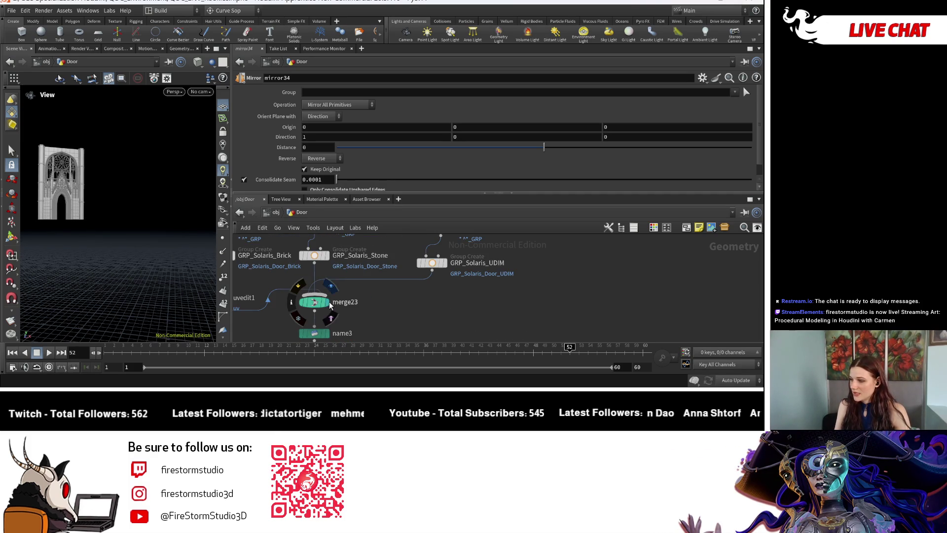
Display merge23, swing the view toward the rose window, and return to /obj
left_click(329, 305)
scroll(150, 219, "up", 5)
scroll(109, 230, "down", 5)
mouse_move(109, 230)
left_mouse_down()
mouse_move(160, 212)
mouse_move(85, 218)
left_mouse_up()
scroll(86, 217, "down", 6)
scroll(377, 307, "down", 3)
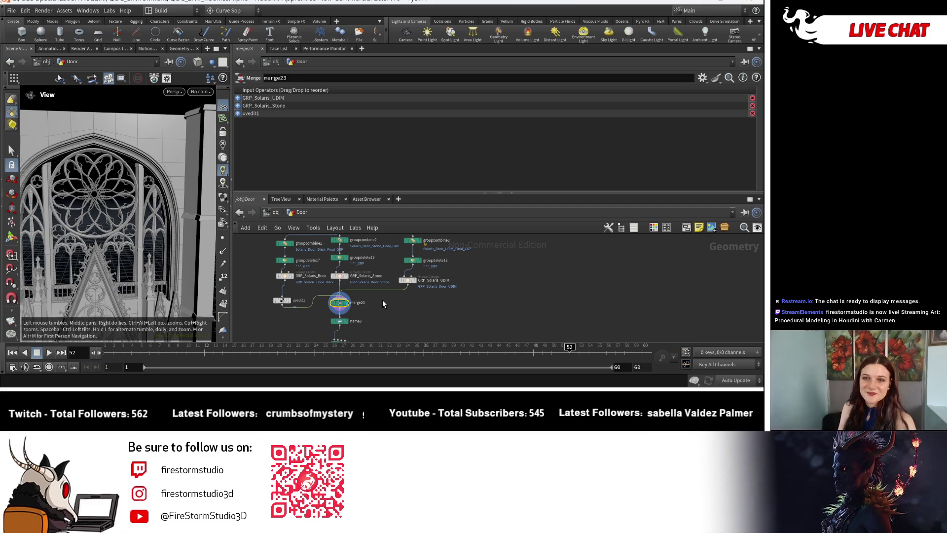
left_click(276, 212)
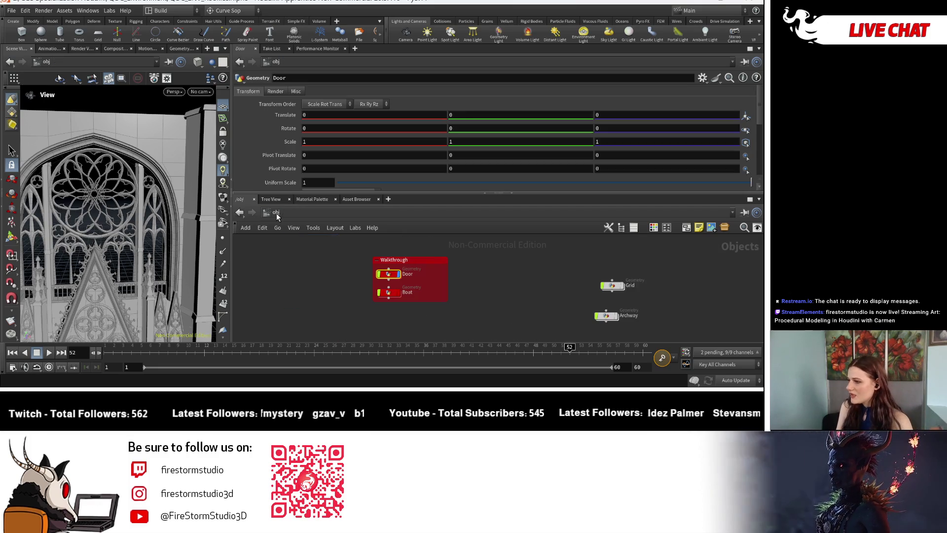
Dive into the Boat object and frame the boat in the viewport
double_click(389, 293)
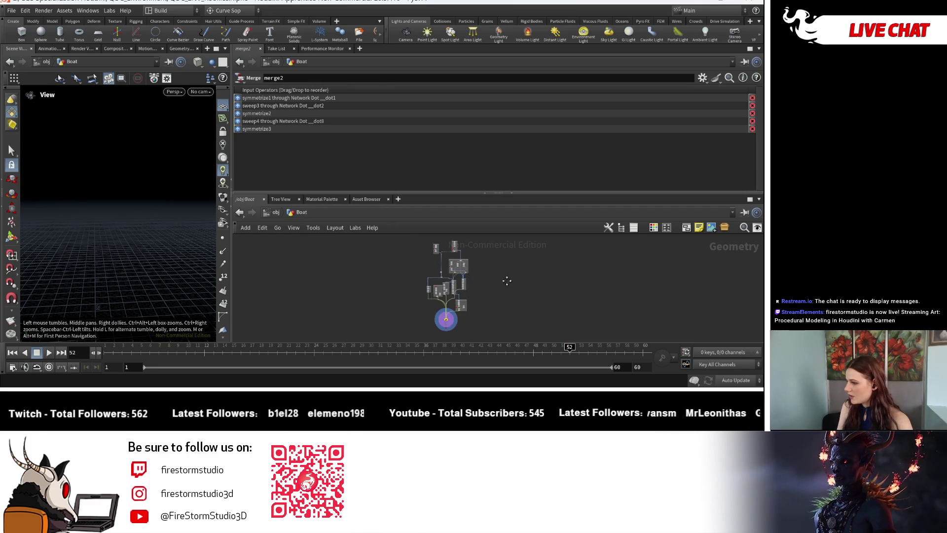
scroll(476, 325, "up", 5)
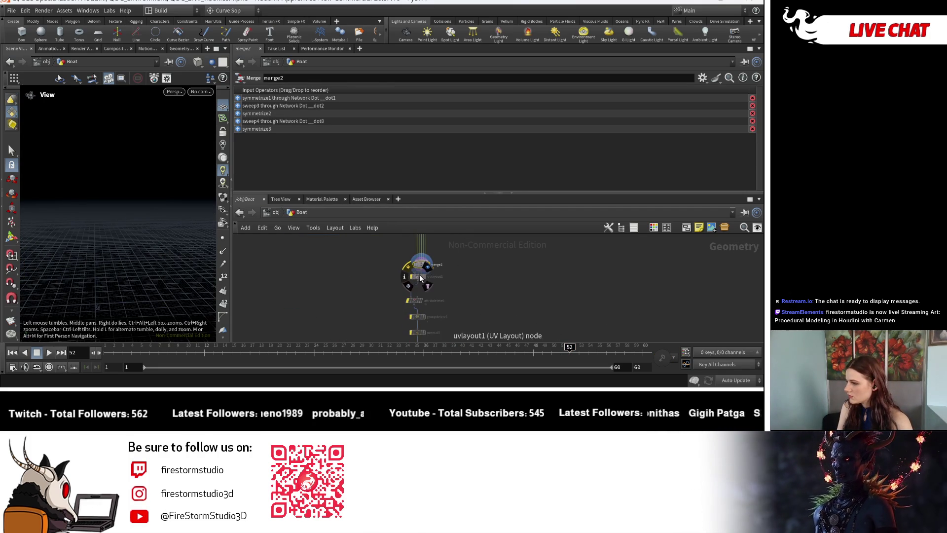
middle_click_drag(186, 197, 191, 186)
key("f")
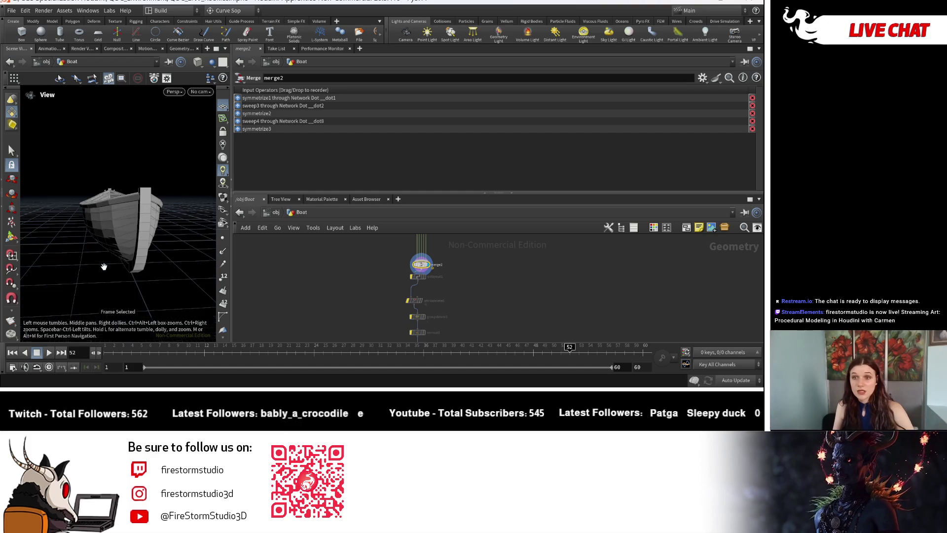
mouse_move(115, 249)
left_mouse_down()
mouse_move(144, 262)
mouse_move(57, 242)
left_mouse_up()
scroll(425, 293, "up", 6)
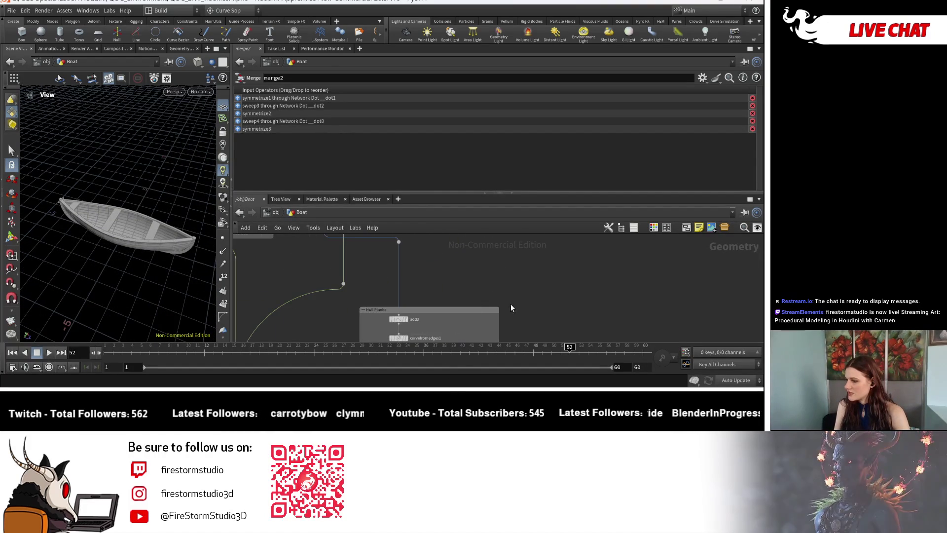
Select symmetrize3 in the Hull Planks box to show its parameters
middle_click_drag(459, 318, 418, 260)
scroll(402, 303, "up", 8)
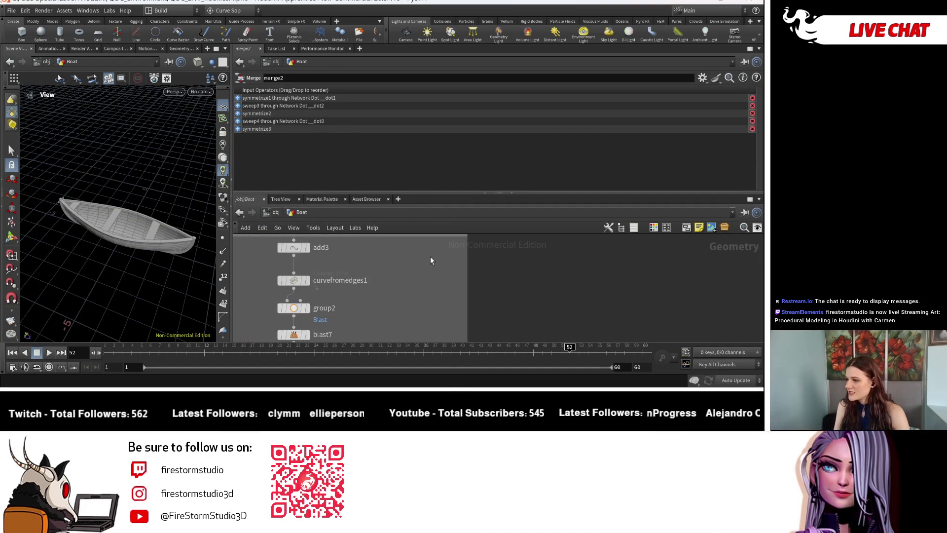
scroll(365, 298, "down", 6)
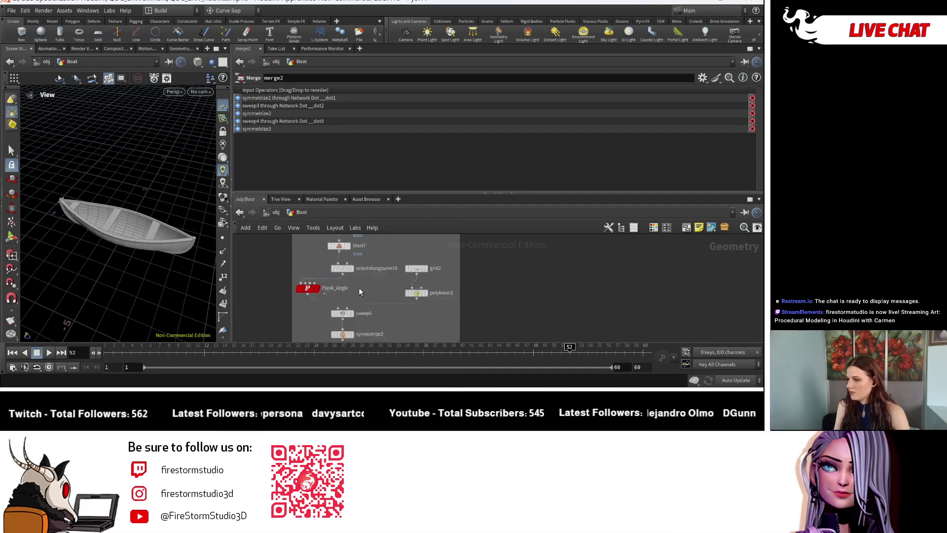
scroll(347, 335, "up", 3)
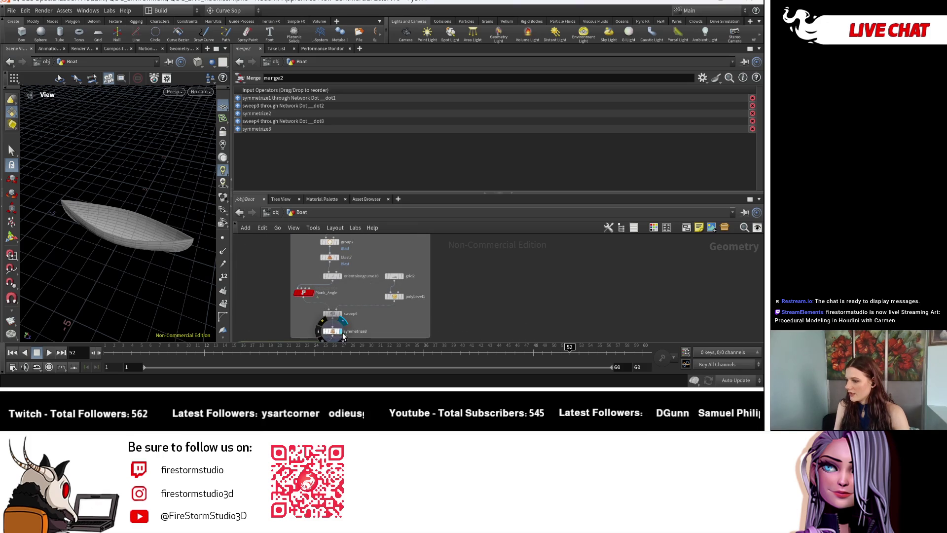
left_click(332, 331)
mouse_move(84, 253)
left_mouse_down()
mouse_move(23, 249)
mouse_move(173, 277)
mouse_move(146, 243)
mouse_move(186, 268)
mouse_move(124, 281)
mouse_move(146, 295)
mouse_move(178, 294)
left_mouse_up()
scroll(173, 277, "up", 5)
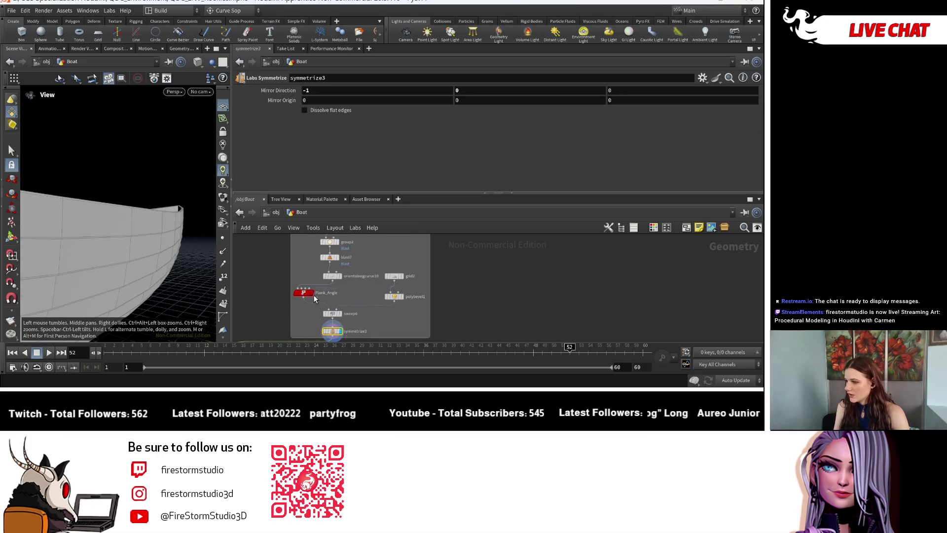
Select Plank_Angle and try raising a ramp point, then undo the change
left_click(303, 294)
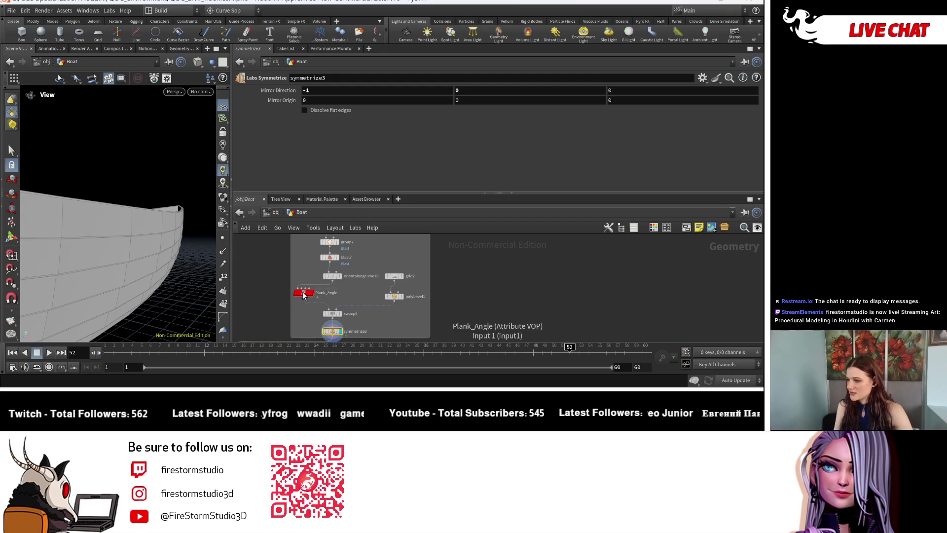
left_click(303, 293)
scroll(374, 178, "down", 10)
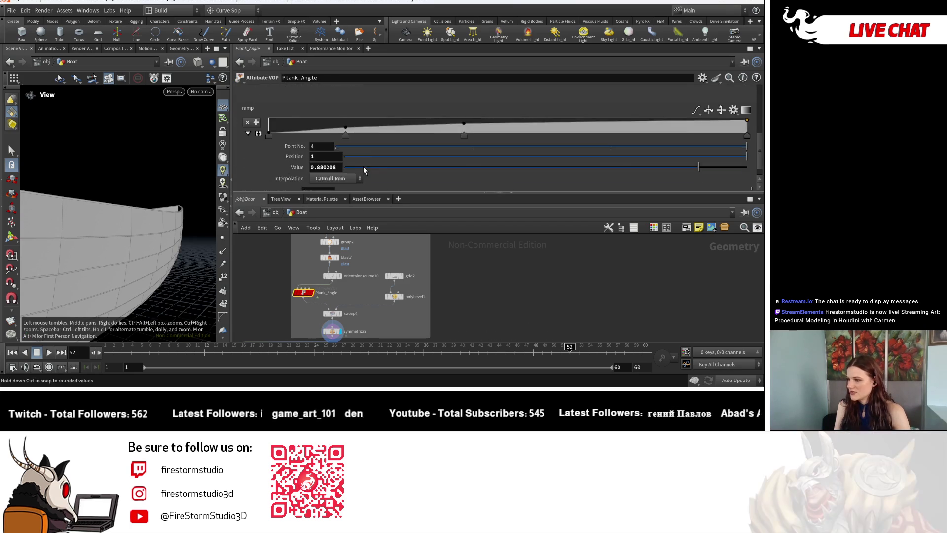
scroll(511, 111, "down", 5)
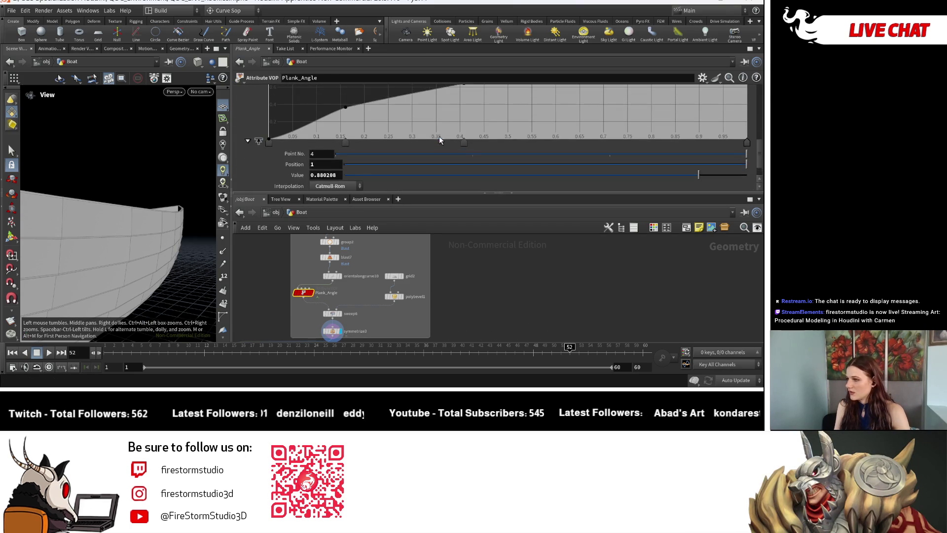
mouse_move(465, 132)
left_mouse_down()
mouse_move(469, 116)
mouse_move(461, 141)
mouse_move(449, 115)
left_mouse_up()
key("ctrl+z")
Add a lowered ramp point at 0.4 and delete the extra point near 0.375
mouse_move(108, 293)
left_mouse_down()
mouse_move(133, 266)
mouse_move(123, 297)
mouse_move(113, 286)
left_mouse_up()
mouse_move(462, 132)
left_mouse_down()
mouse_move(460, 120)
mouse_move(461, 148)
left_mouse_up()
key("Delete")
scroll(430, 287, "down", 10)
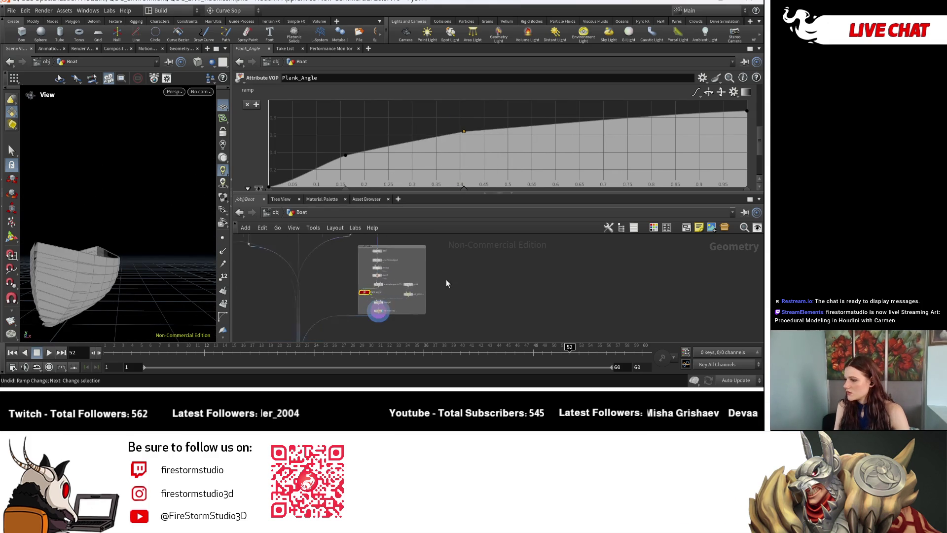
scroll(431, 335, "up", 3)
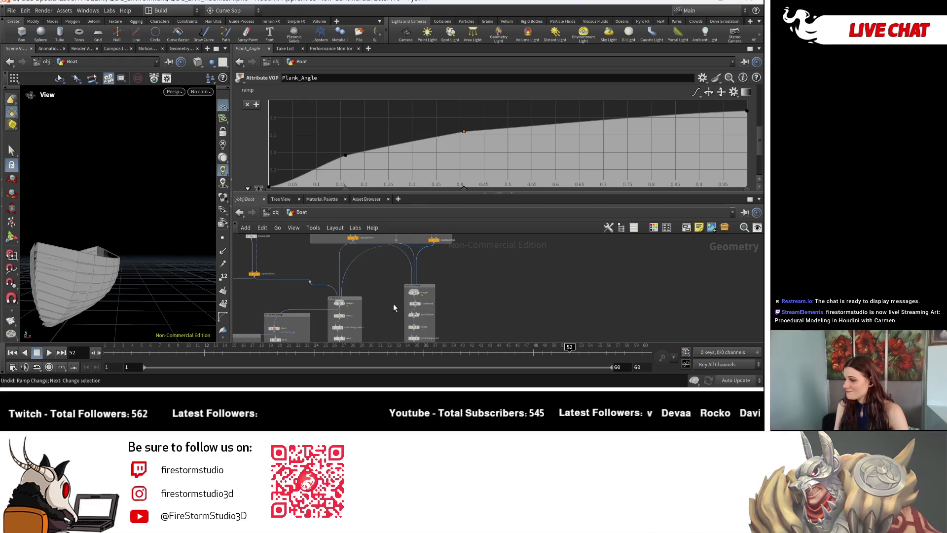
scroll(497, 294, "down", 4)
scroll(497, 293, "up", 5)
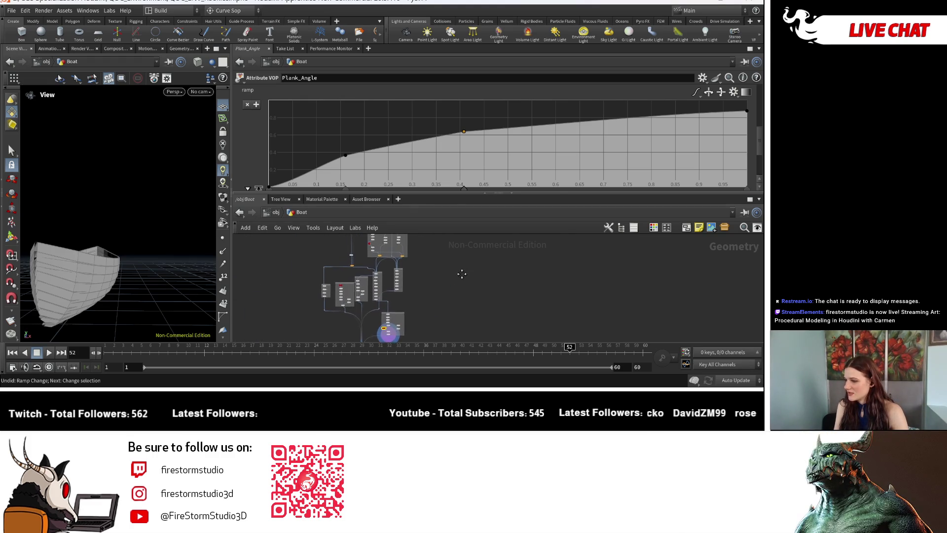
scroll(338, 307, "up", 12)
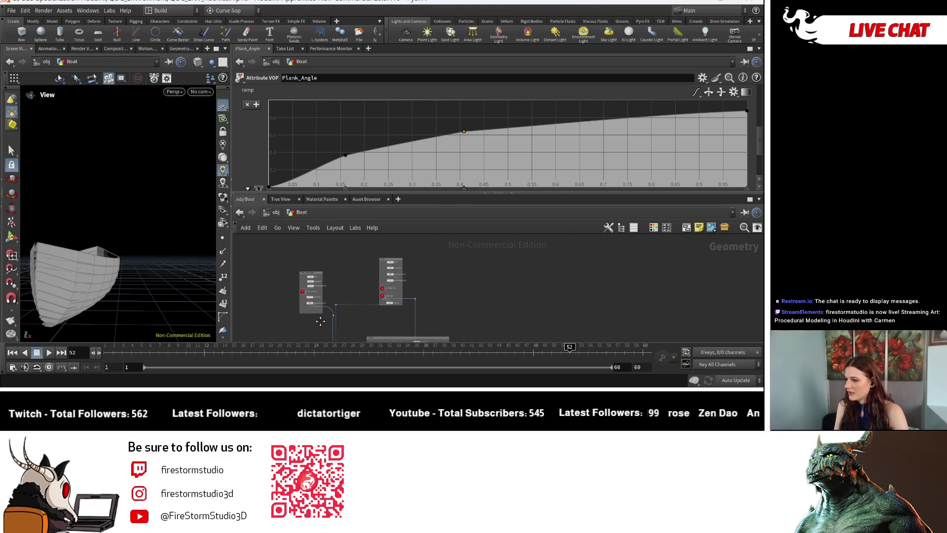
Set the display flag on Rib_Front_Profile to show its curve
middle_click_drag(424, 306, 463, 297)
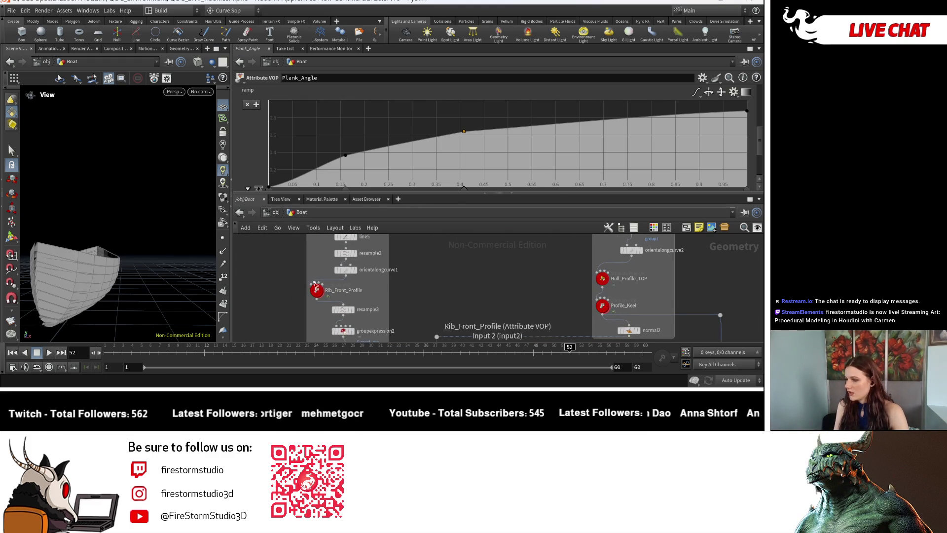
left_click(324, 294)
scroll(470, 301, "down", 6)
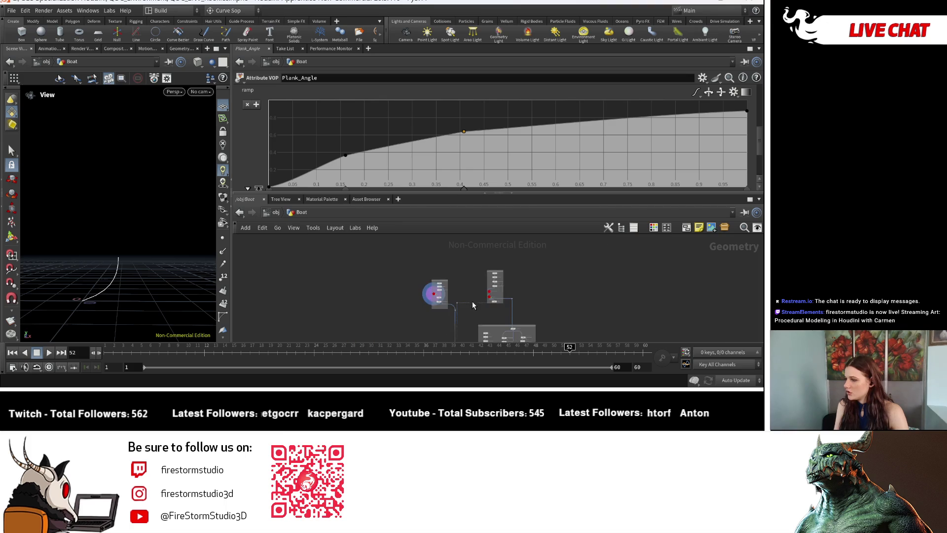
scroll(535, 279, "up", 2)
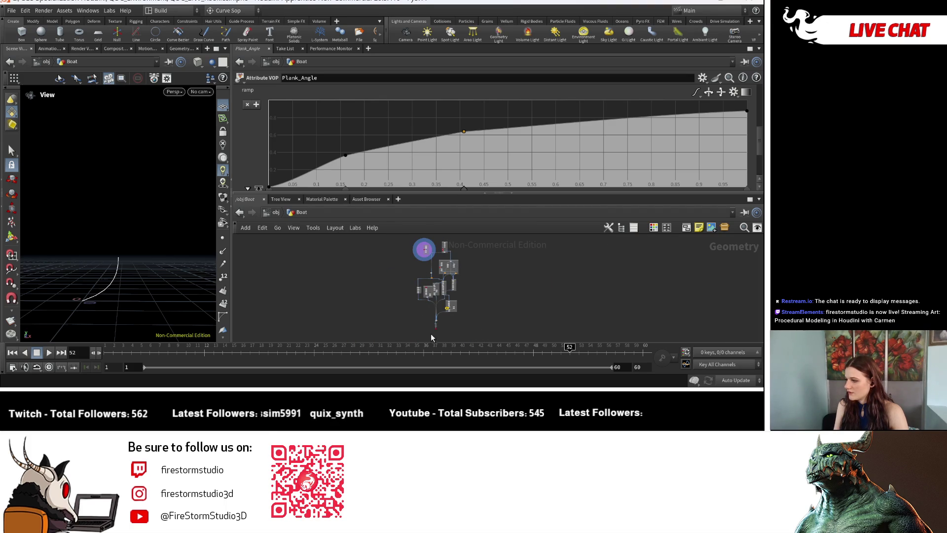
scroll(432, 337, "up", 8)
Display the full boat from merge2 and select grouprange1 to view its Bench_grp range
scroll(382, 295, "up", 3)
left_click(364, 321)
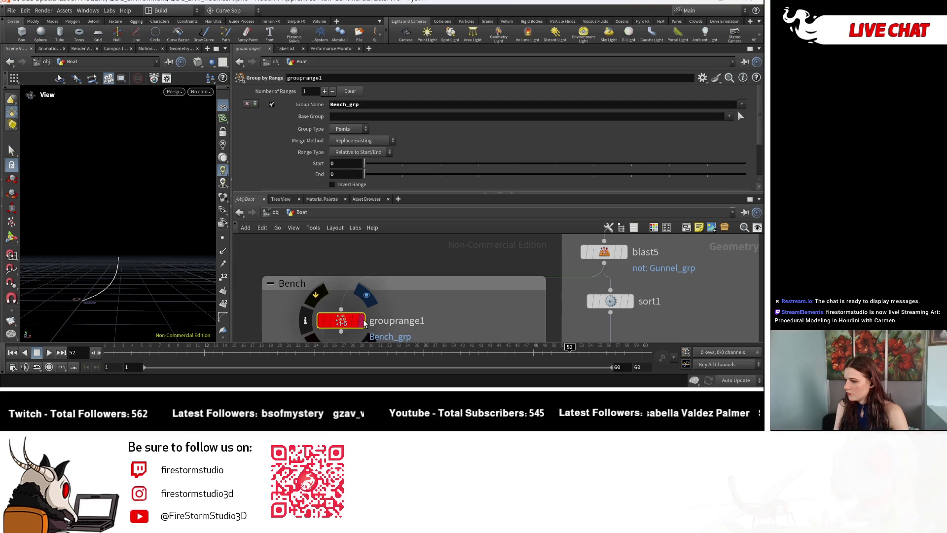
scroll(396, 302, "down", 8)
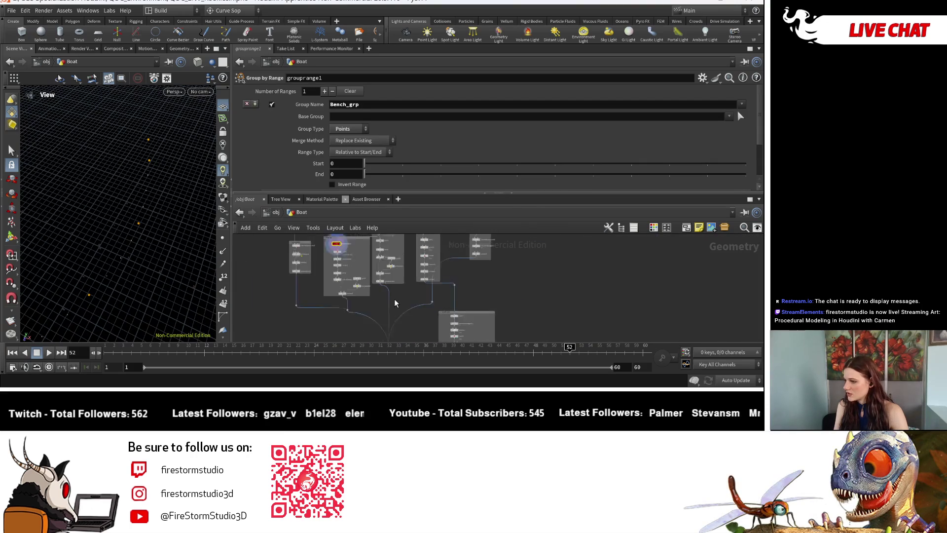
scroll(381, 277, "up", 3)
left_click(338, 292)
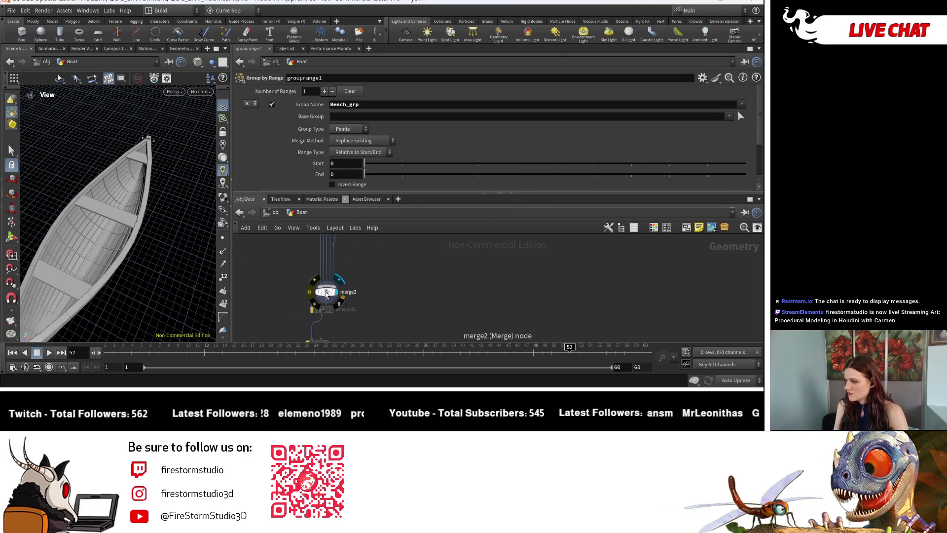
left_click(326, 291)
mouse_move(371, 270)
middle_mouse_down()
mouse_move(338, 313)
mouse_move(370, 306)
mouse_move(381, 345)
middle_mouse_up()
scroll(342, 306, "up", 5)
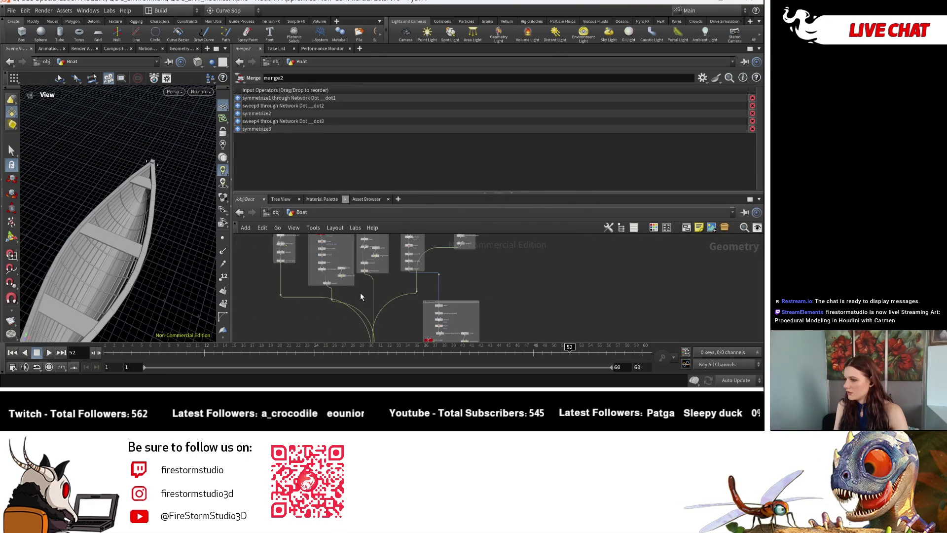
left_click(340, 305)
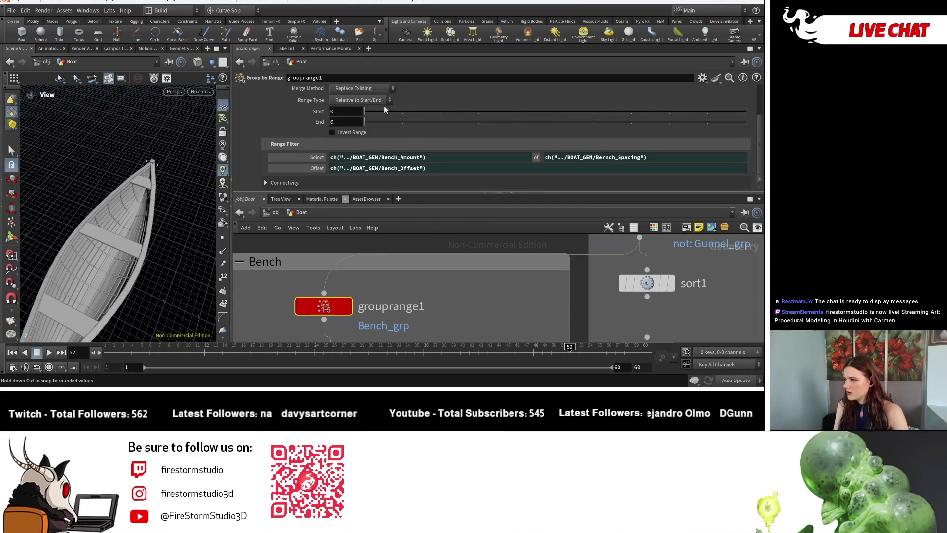
Drag grouprange1's Start slider through several values, leave it at 7, and zoom out
left_click_drag(385, 110, 450, 108)
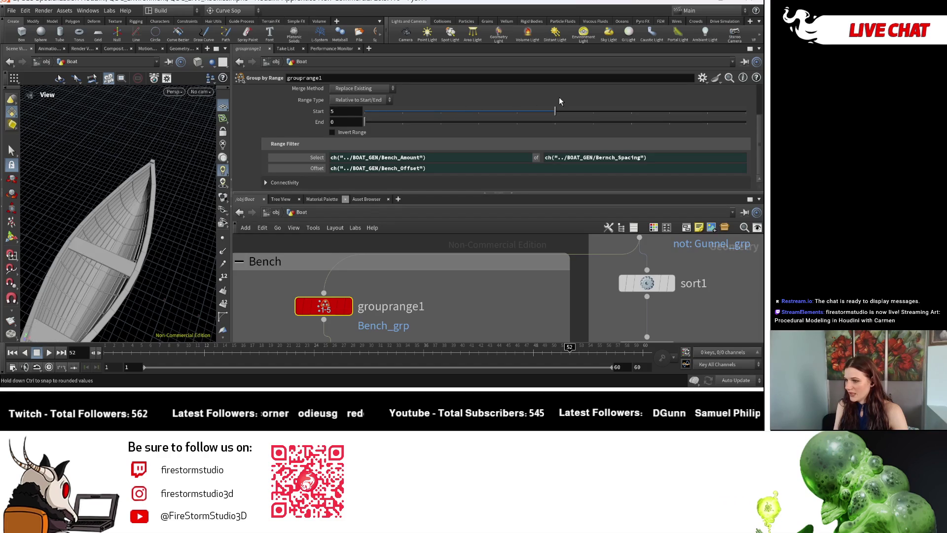
left_click_drag(567, 90, 302, 114)
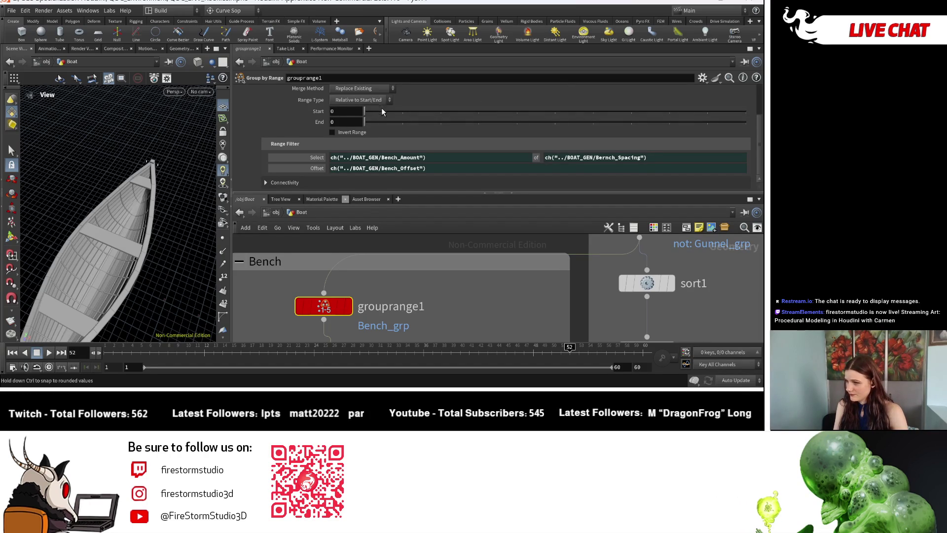
left_click_drag(382, 112, 409, 115)
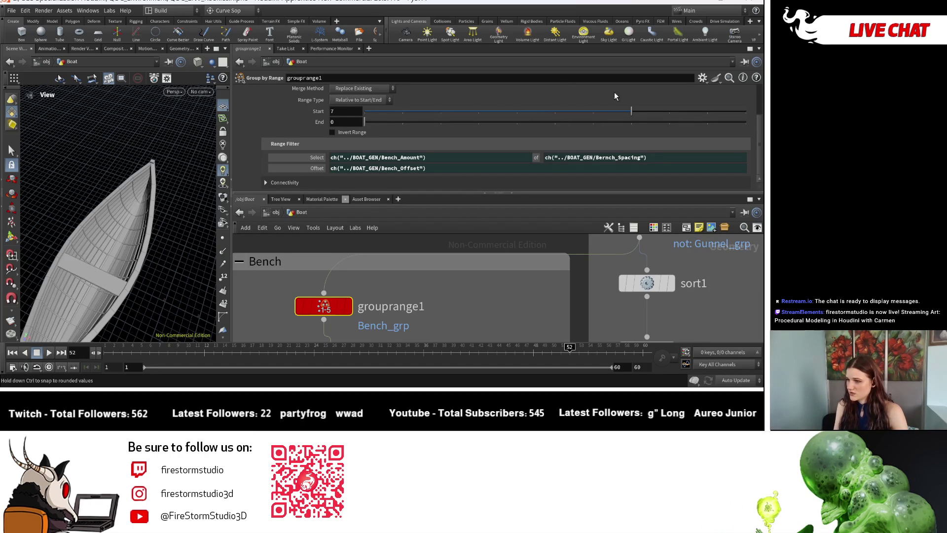
left_click_drag(613, 96, 651, 99)
scroll(439, 289, "down", 4)
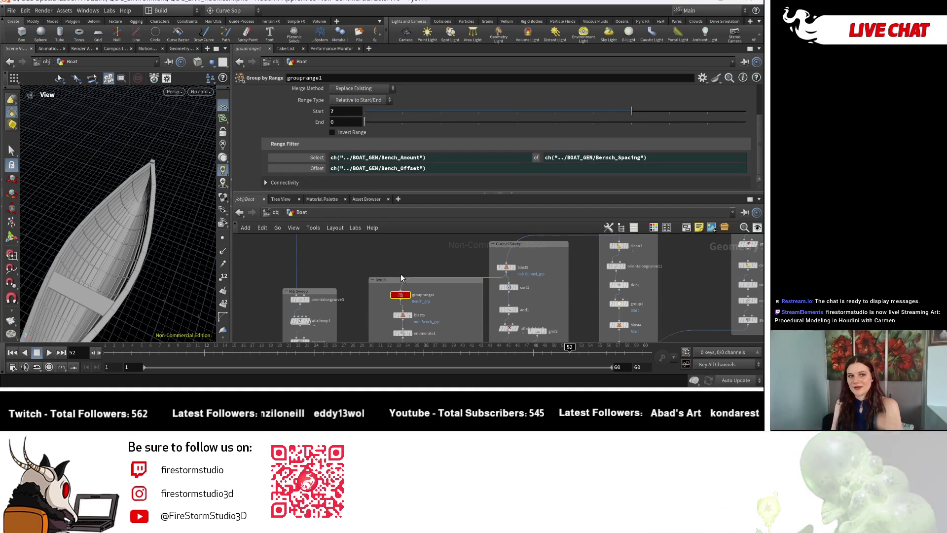
scroll(382, 304, "down", 2)
scroll(382, 304, "down", 3)
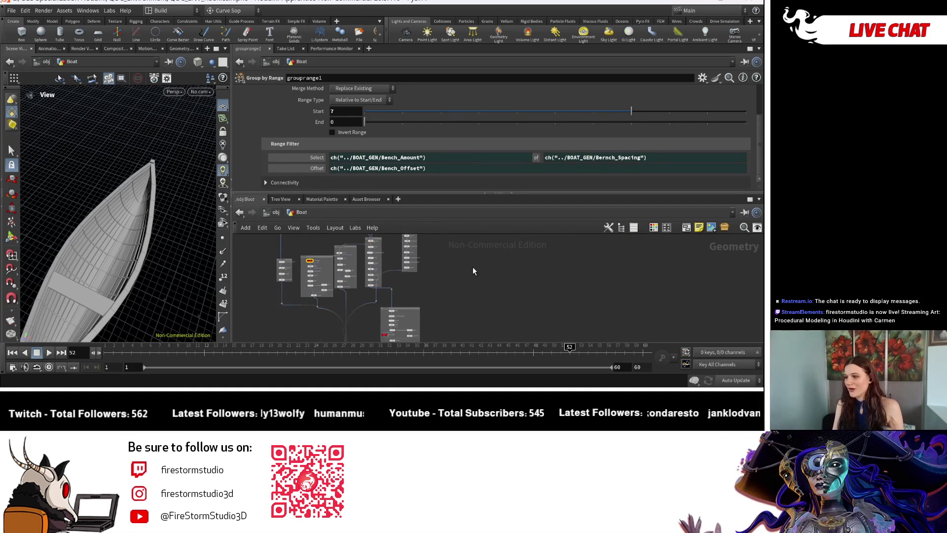
scroll(472, 267, "down", 1)
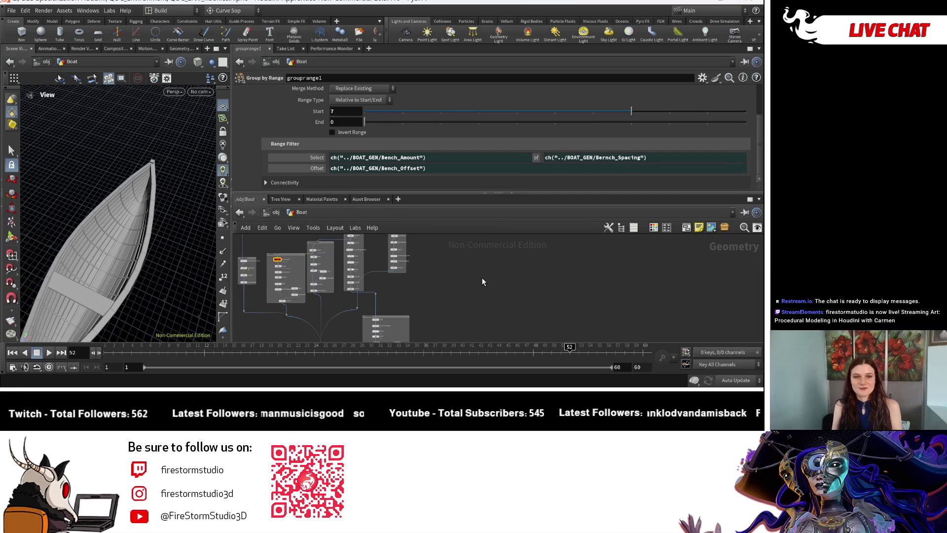
scroll(444, 277, "down", 4)
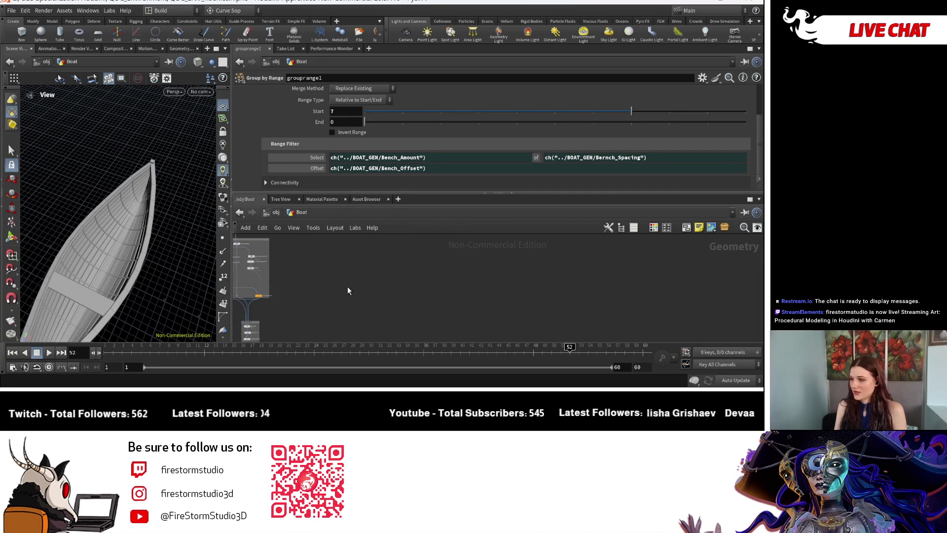
Move the Line, resample4 and orientalongcurve4 nodes up-left beside Stem_Profile
scroll(410, 295, "up", 5)
middle_click_drag(375, 292, 400, 381)
mouse_move(300, 251)
left_mouse_down()
mouse_move(333, 304)
mouse_move(308, 288)
left_mouse_up()
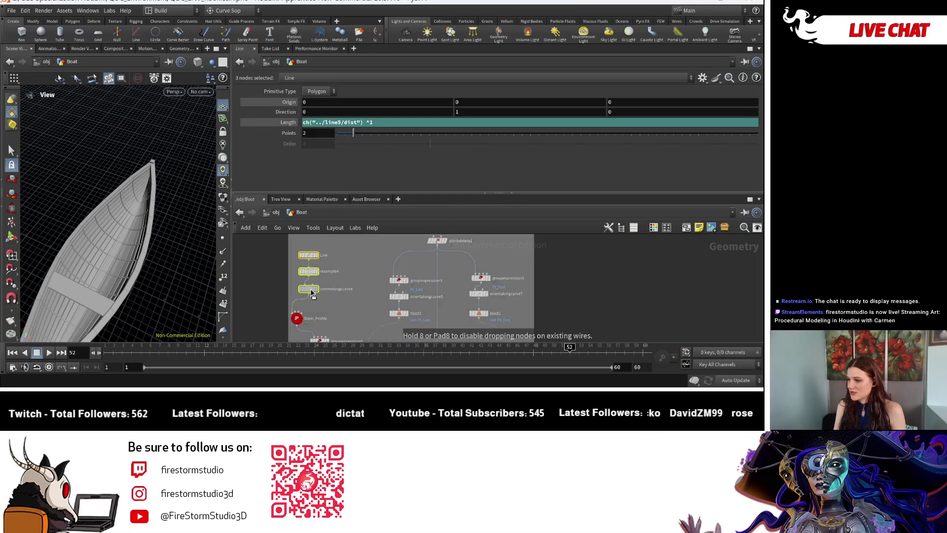
left_click(345, 301)
left_click_drag(301, 326, 320, 323)
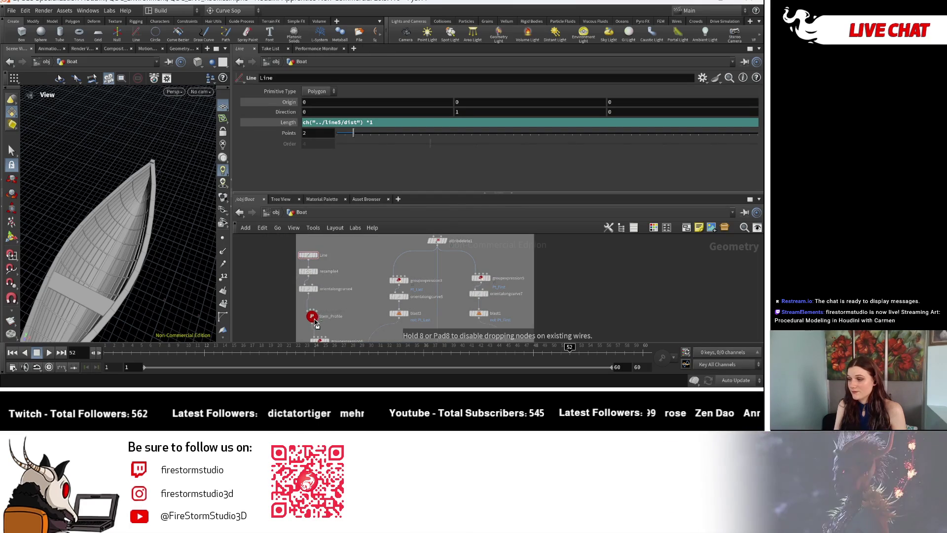
scroll(350, 302, "down", 3)
mouse_move(357, 302)
middle_mouse_down()
mouse_move(336, 280)
mouse_move(341, 302)
middle_mouse_up()
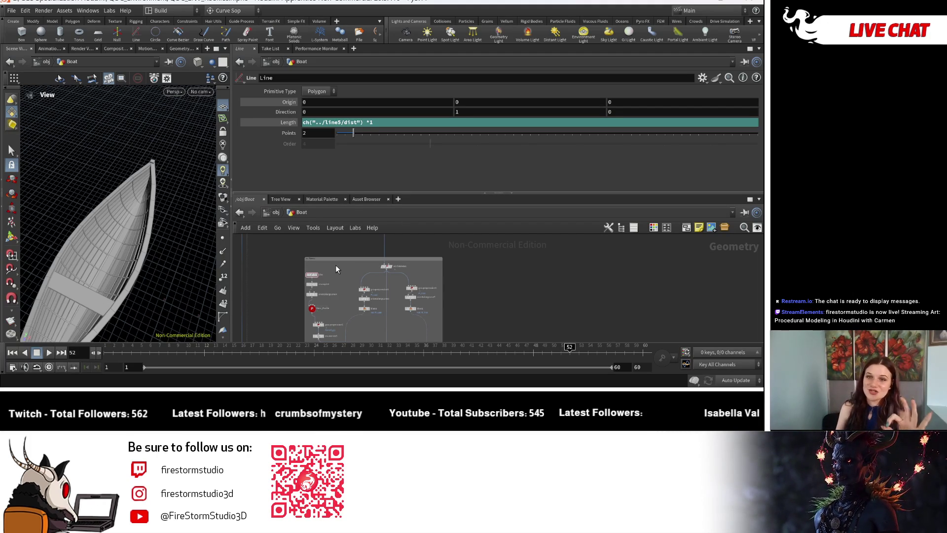
Bring Stem_Profile into view and show its parameters
scroll(330, 304, "up", 3)
middle_click_drag(330, 304, 375, 300)
scroll(333, 301, "up", 2)
left_click(364, 291)
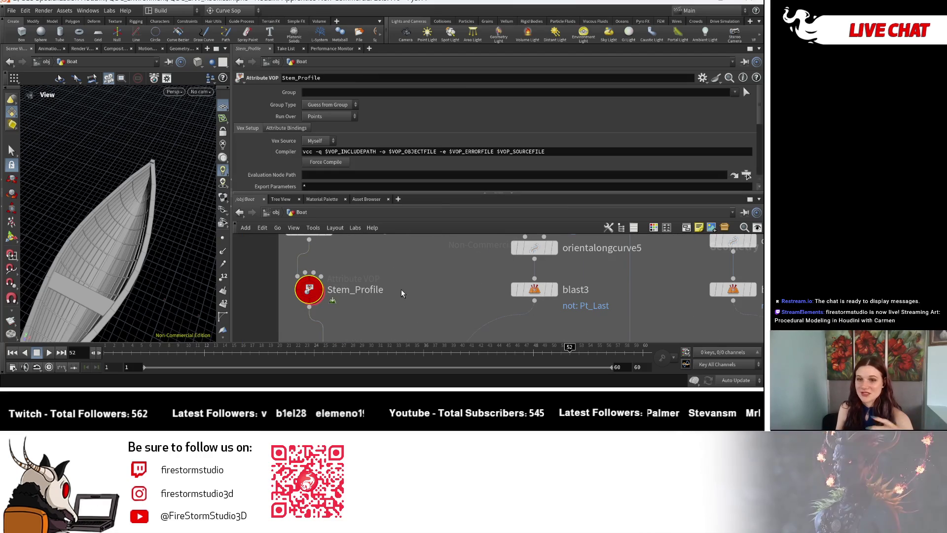
scroll(400, 289, "down", 2)
scroll(397, 286, "down", 5)
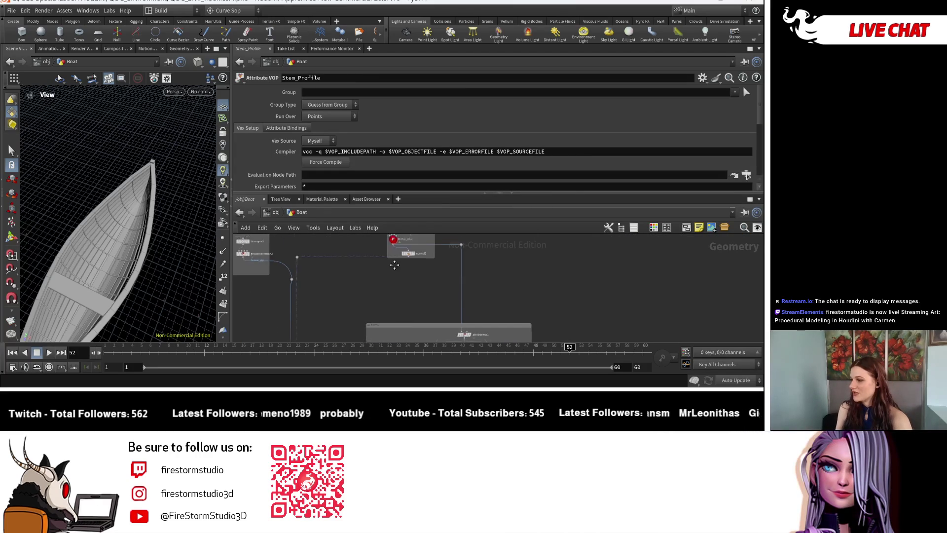
scroll(421, 279, "up", 3)
Review Hull_Profile_TOP's wrangle settings, then bring the Lantern project window forward
left_click(401, 289)
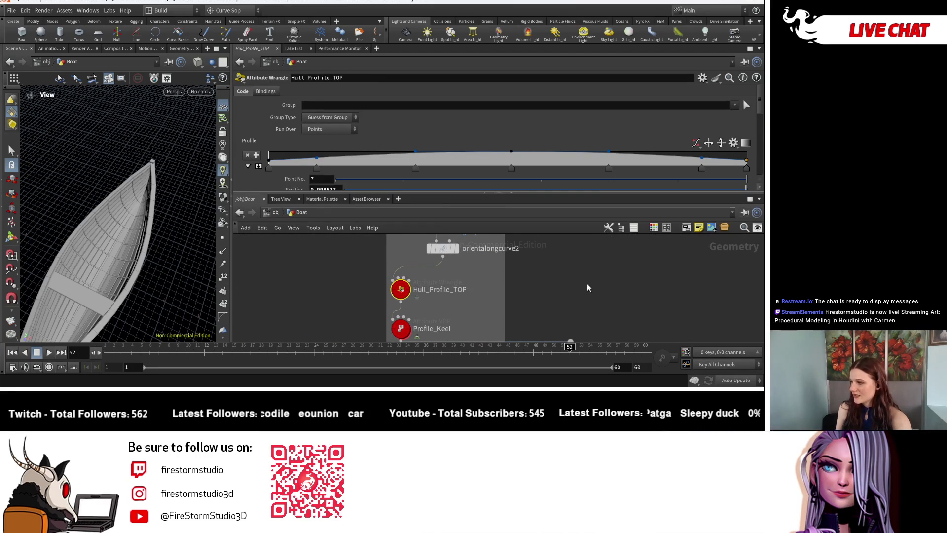
scroll(560, 321, "down", 3)
scroll(344, 291, "up", 2)
scroll(344, 292, "down", 3)
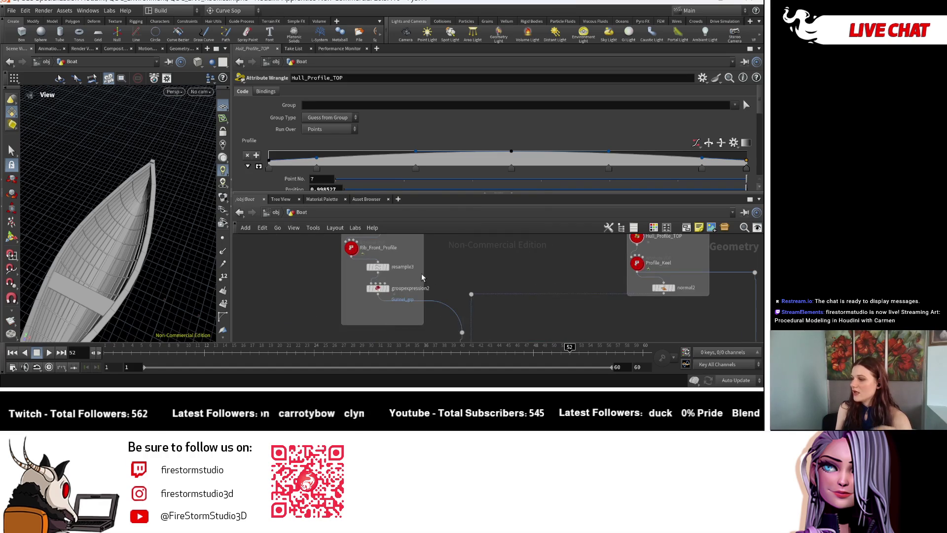
scroll(499, 294, "down", 3)
scroll(555, 298, "down", 4)
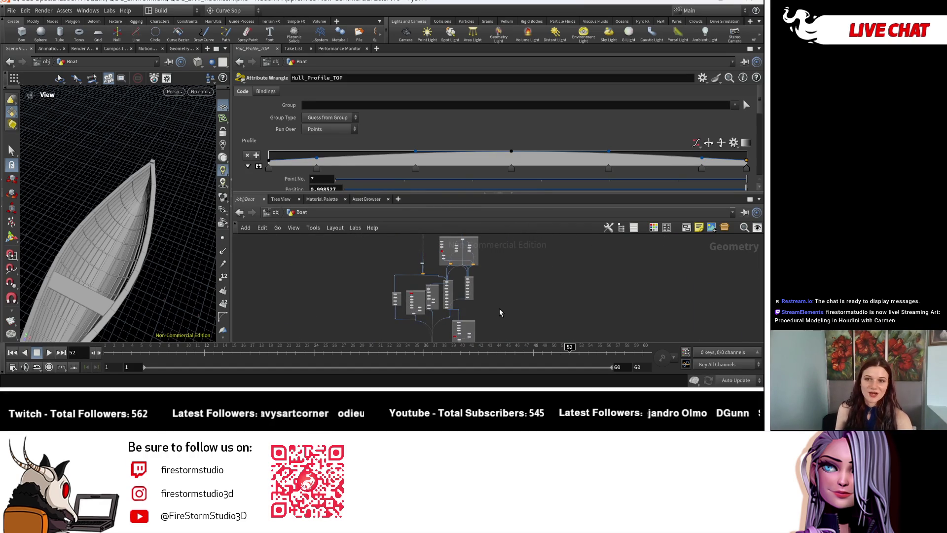
mouse_move(534, 377)
left_click(411, 345)
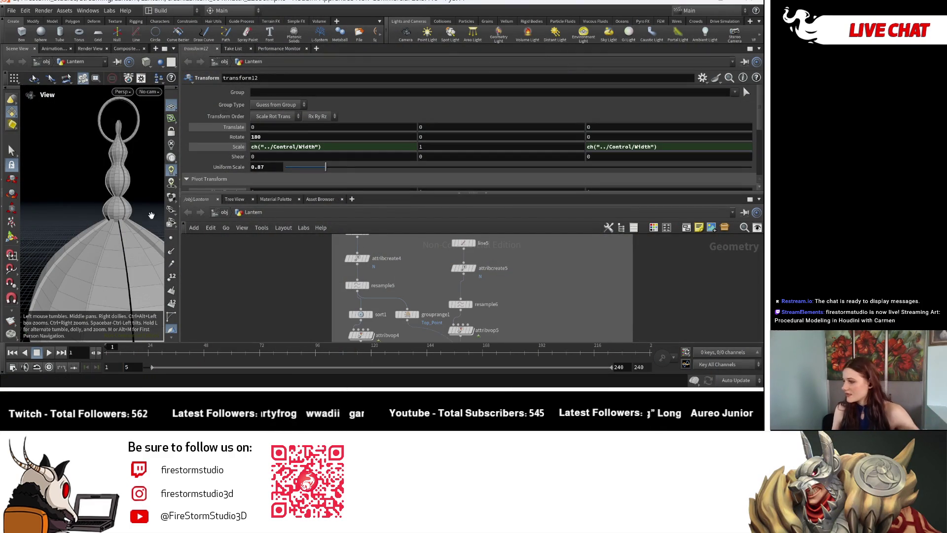
Move transform12 lower and group_by_attribute1 and group3 higher in the Lantern network
scroll(493, 291, "down", 8)
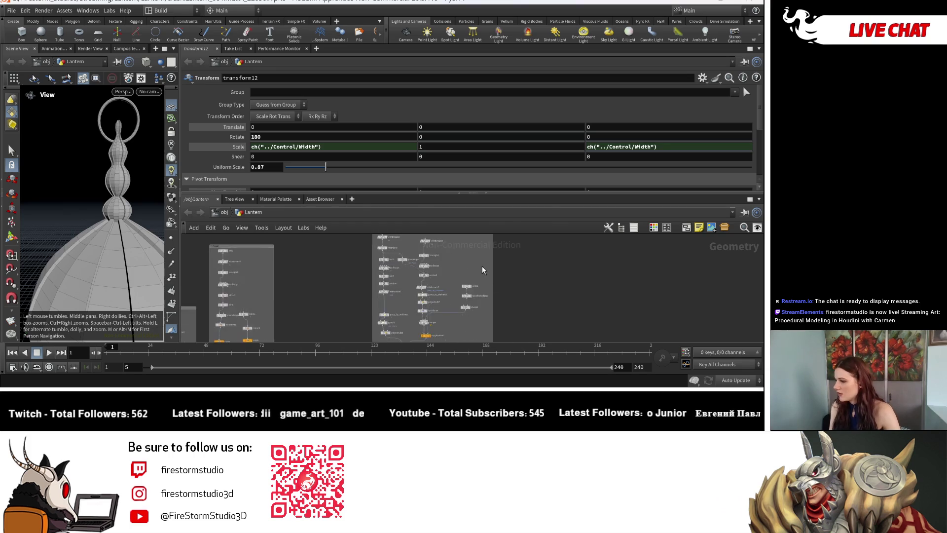
scroll(485, 283, "up", 4)
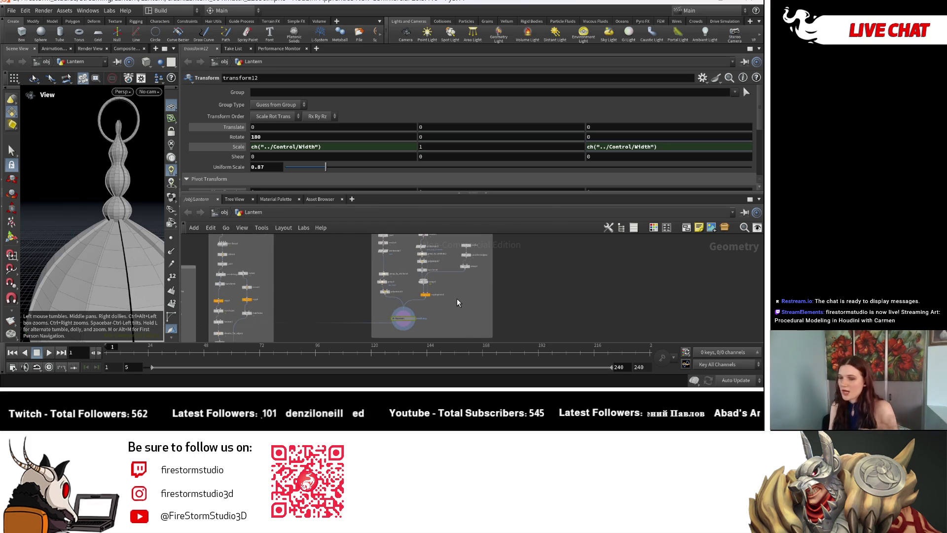
scroll(458, 309, "down", 2)
scroll(396, 269, "up", 4)
left_click_drag(398, 272, 399, 327)
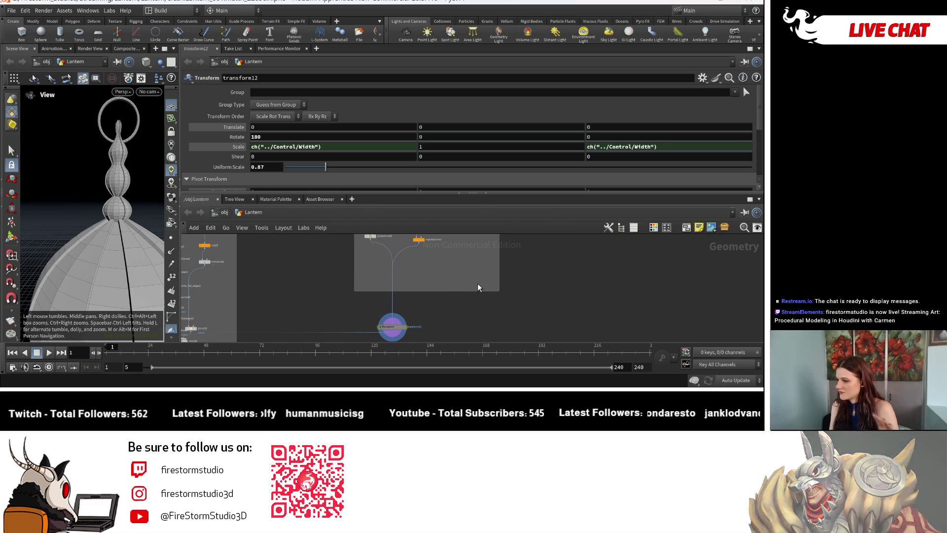
scroll(439, 301, "down", 5)
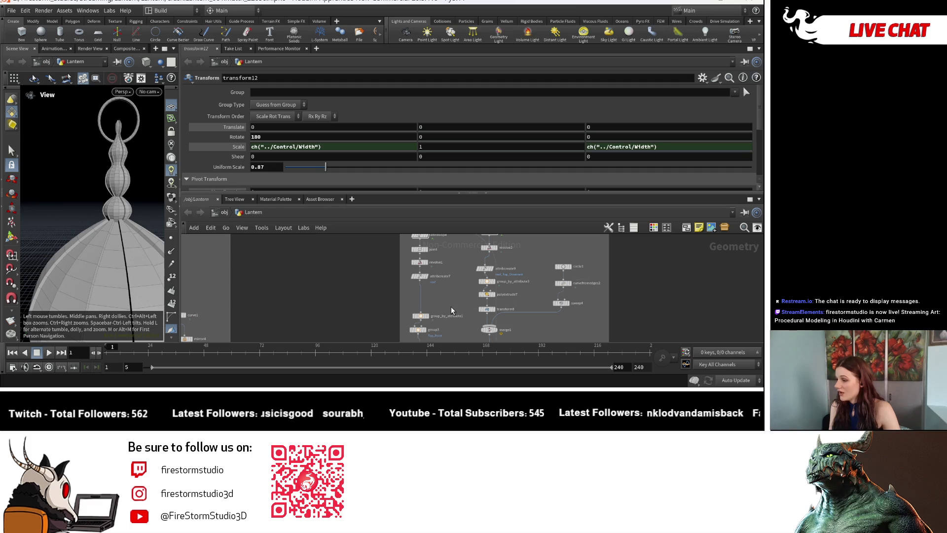
left_click_drag(434, 319, 422, 296)
left_click_drag(420, 335, 422, 310)
Move grouprange1 up-left near copytopoints1, then clear the 15-node box selection
scroll(444, 301, "down", 5)
middle_click(459, 307)
mouse_move(458, 307)
middle_mouse_down()
mouse_move(341, 321)
mouse_move(345, 284)
middle_mouse_up()
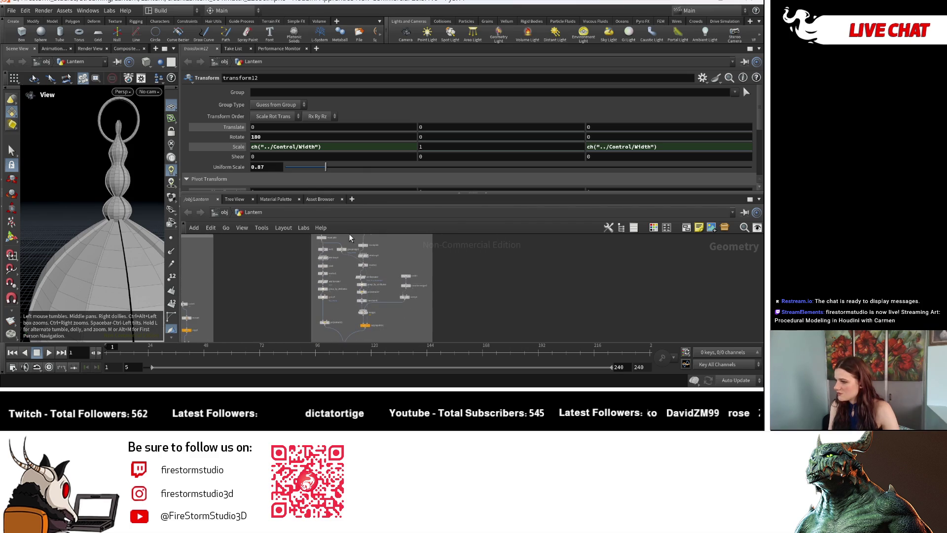
scroll(364, 259, "up", 5)
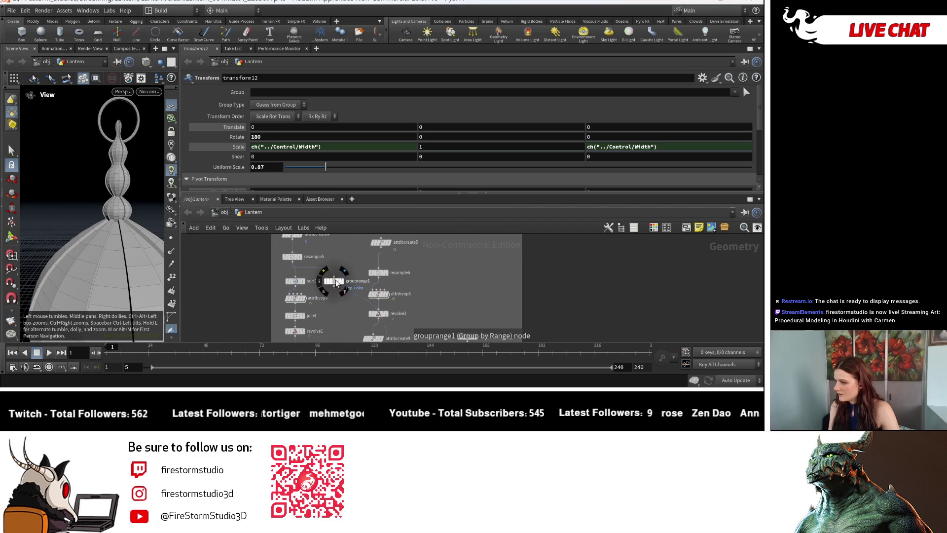
mouse_move(338, 288)
middle_mouse_down()
mouse_move(425, 284)
mouse_move(424, 222)
mouse_move(406, 285)
middle_mouse_up()
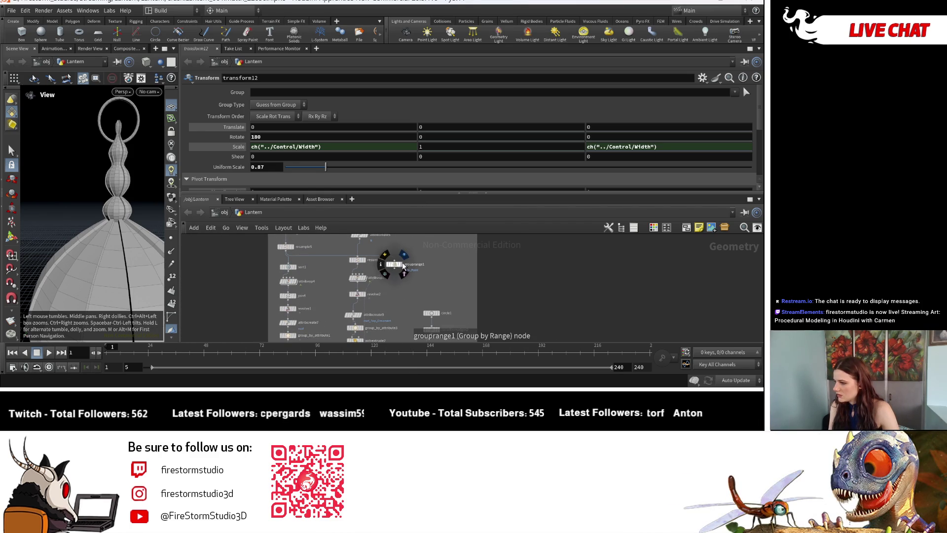
left_click_drag(384, 270, 330, 259)
scroll(383, 283, "down", 5)
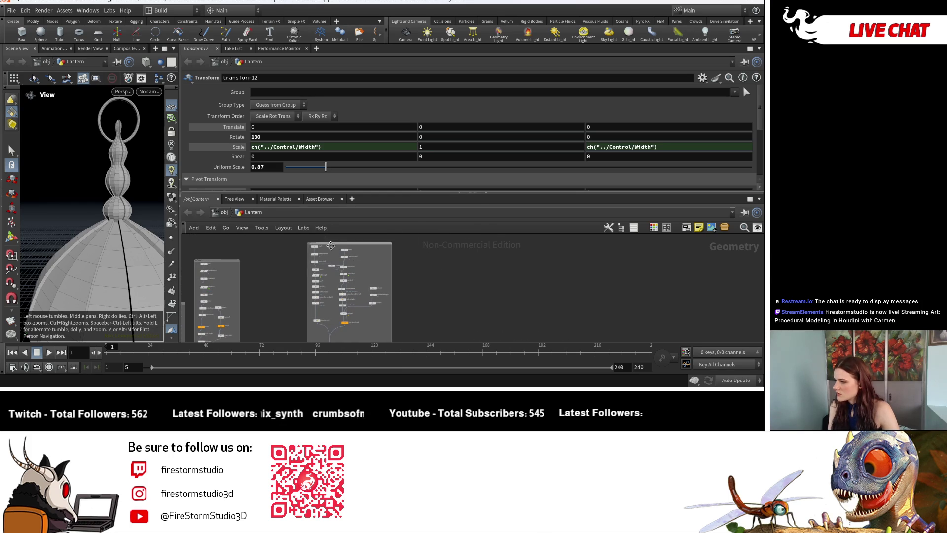
mouse_move(384, 331)
left_mouse_down()
mouse_move(498, 315)
mouse_move(449, 312)
left_mouse_up()
left_click(391, 272)
scroll(358, 334, "up", 3)
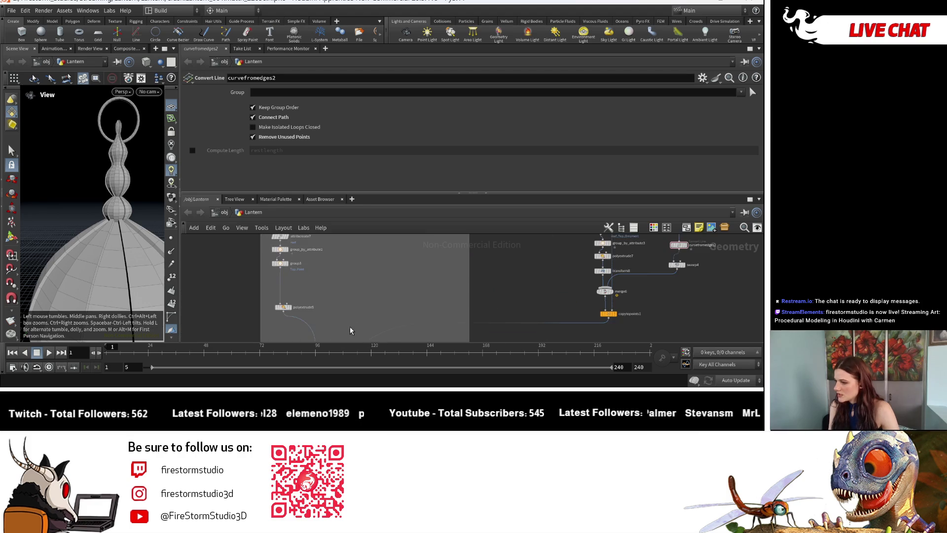
Move polyextrude5 higher, view its extrusion settings, and orbit to the dome's top
left_click_drag(279, 308, 284, 277)
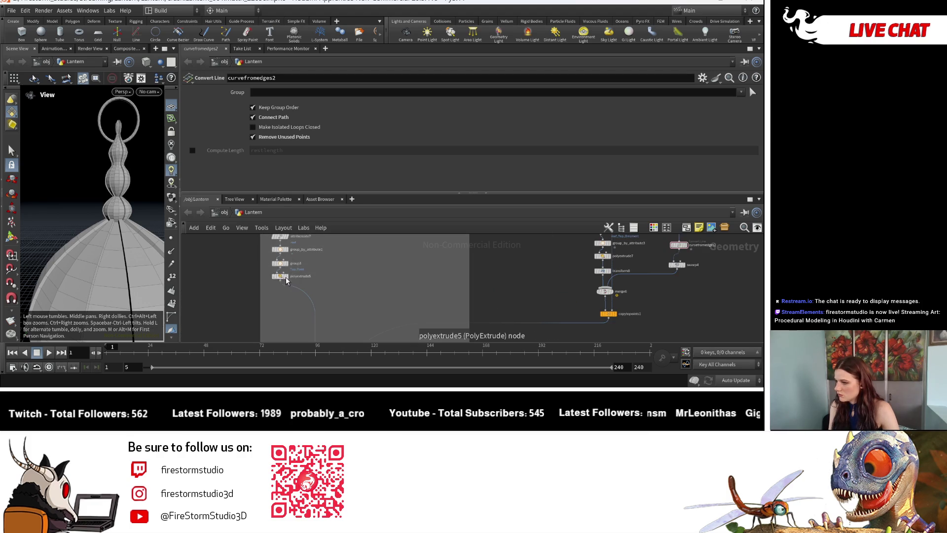
left_click(288, 280)
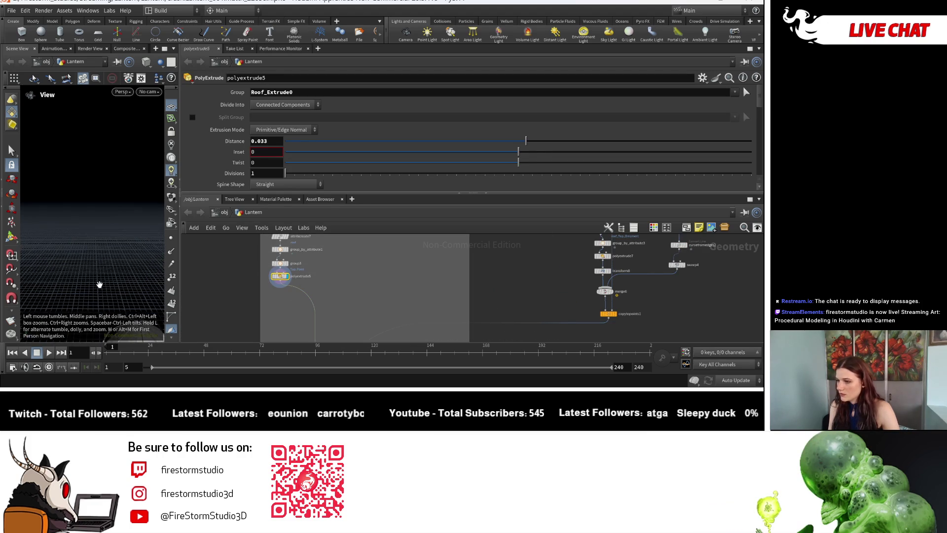
mouse_move(88, 210)
left_mouse_down()
mouse_move(100, 268)
mouse_move(91, 247)
mouse_move(134, 215)
mouse_move(115, 251)
left_mouse_up()
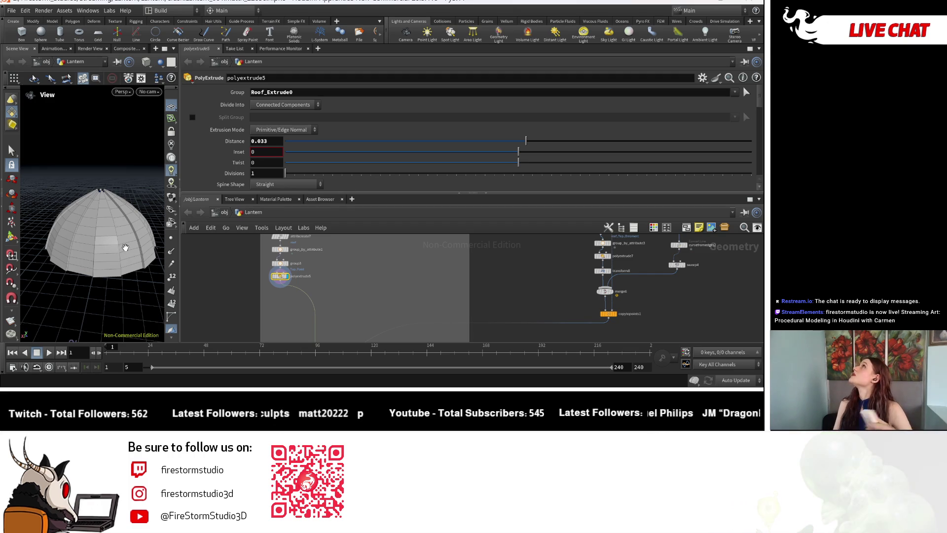
Select the Control null to show Height 2.39, Width 0.94, RoofTOP 4, Ornament_Size 0.409
scroll(376, 325, "down", 1)
scroll(376, 325, "down", 2)
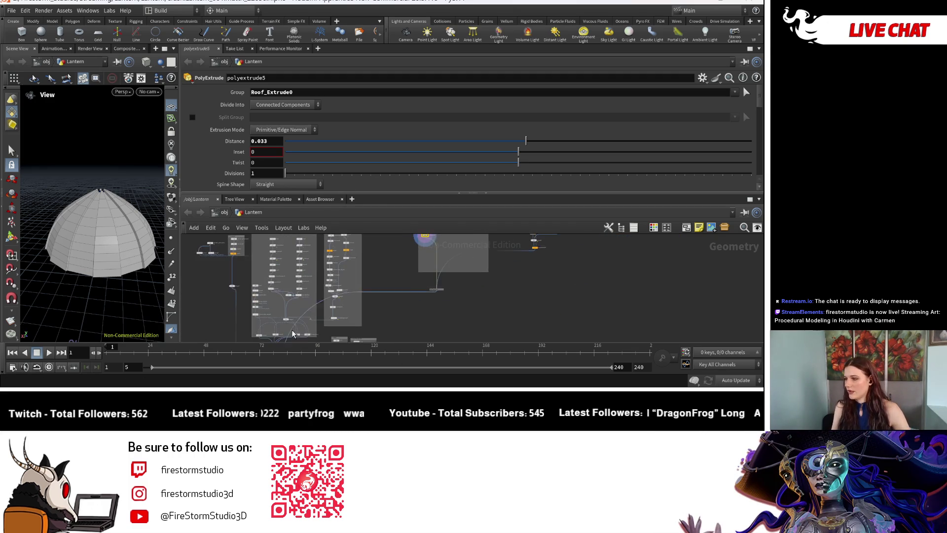
scroll(262, 288, "up", 4)
scroll(263, 287, "up", 3)
left_click(312, 282)
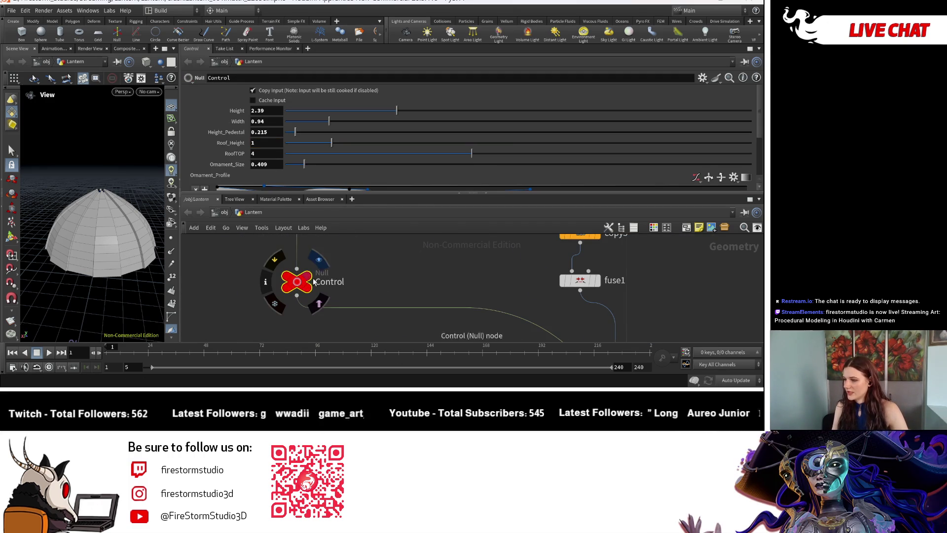
Set the display flag on merge4 to show the complete merged lantern
scroll(475, 288, "down", 4)
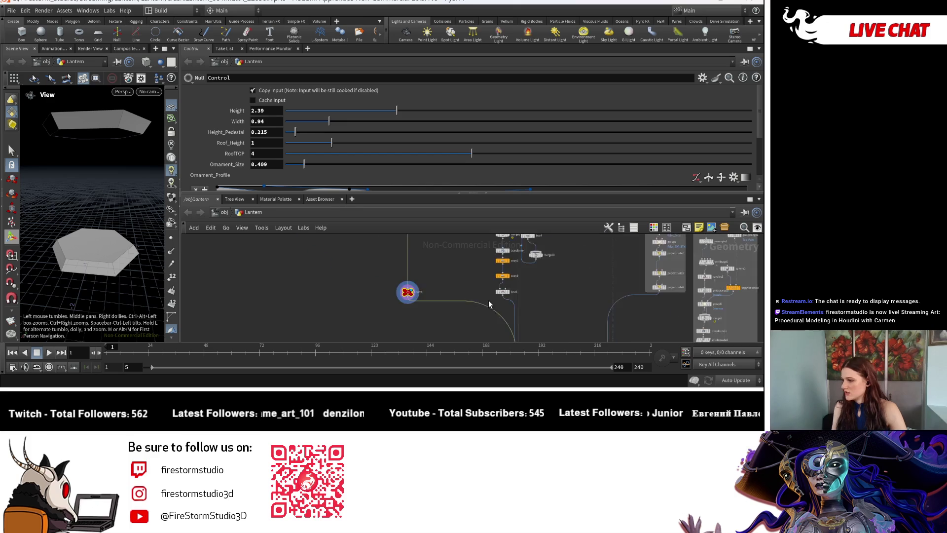
scroll(476, 303, "up", 3)
left_click(469, 320)
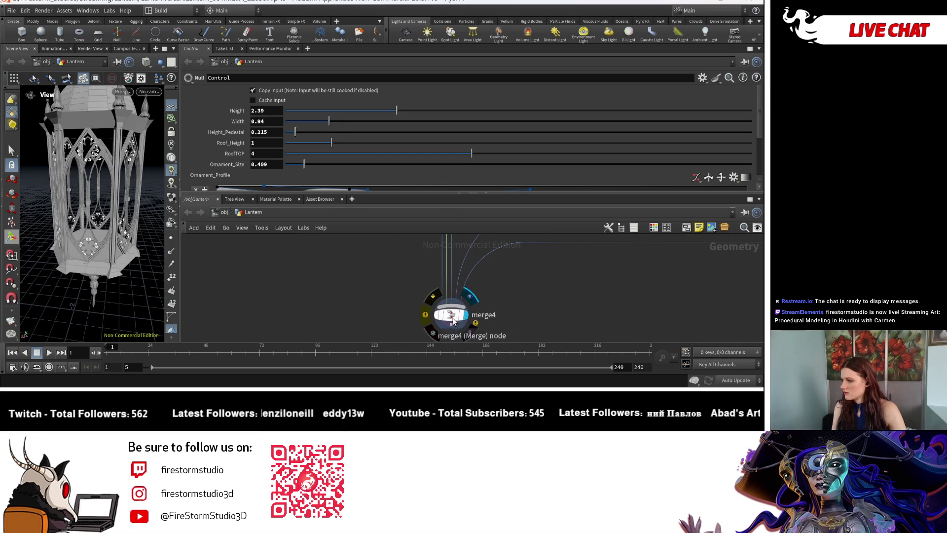
Select the Control node and set the lantern Height to 2.073
scroll(328, 276, "down", 3)
scroll(314, 311, "up", 2)
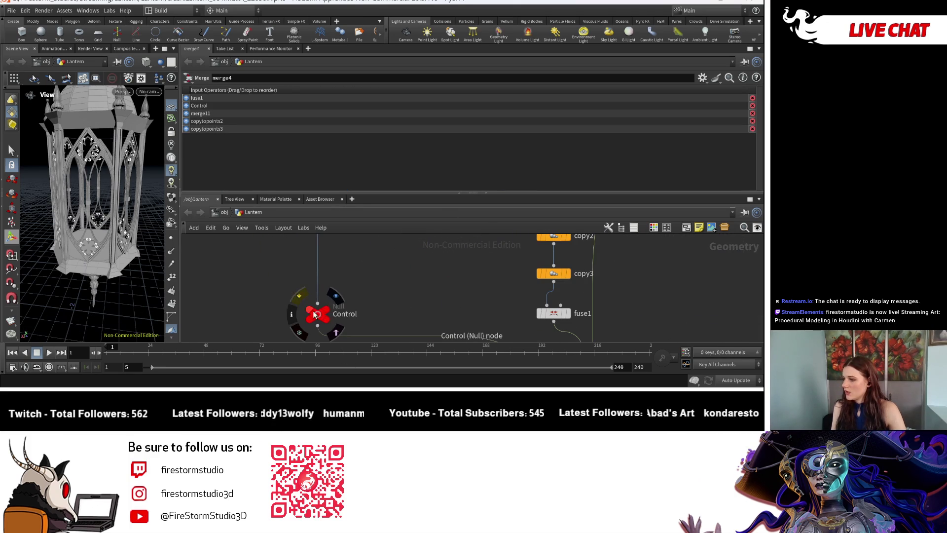
left_click(316, 311)
scroll(156, 165, "down", 3)
mouse_move(395, 116)
left_mouse_down()
mouse_move(433, 112)
mouse_move(382, 112)
left_mouse_up()
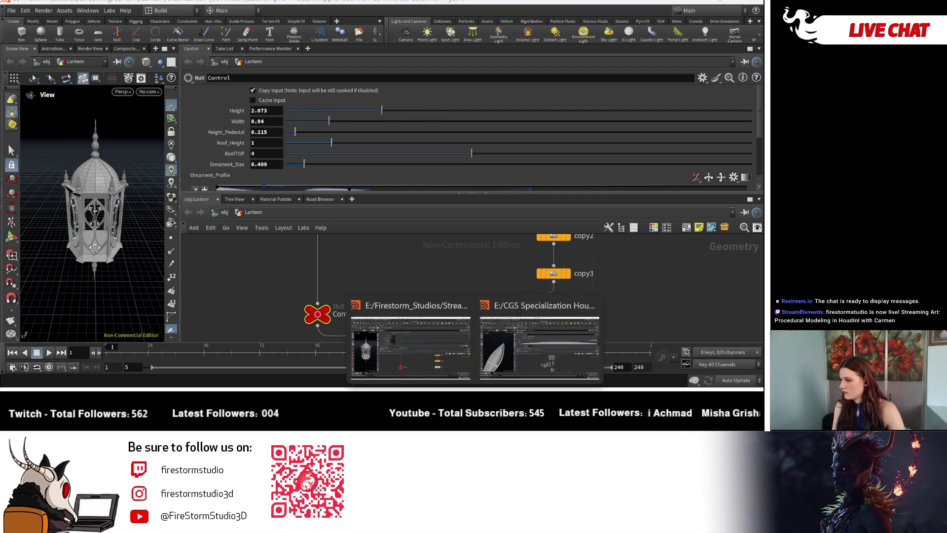
Switch to the Boat project's Houdini session and quit it
left_click(516, 351)
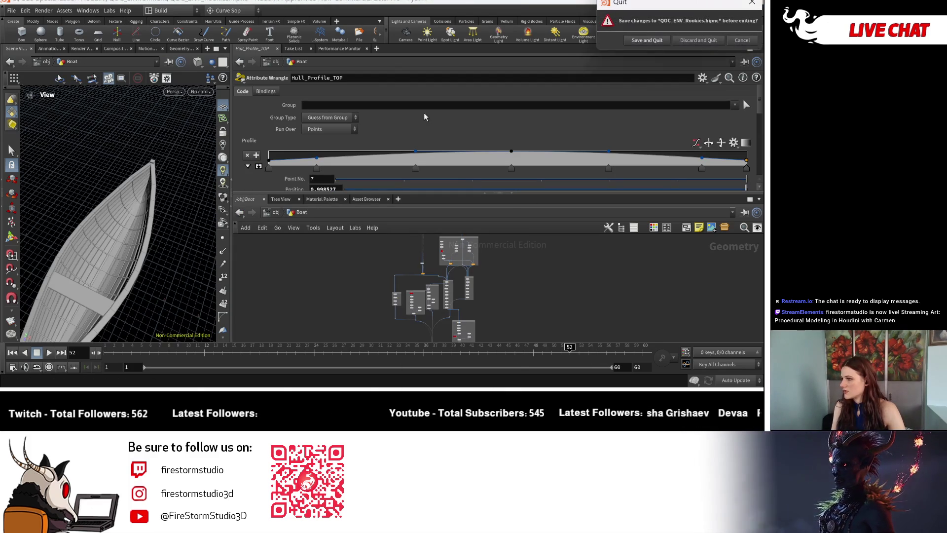
left_click(744, 2)
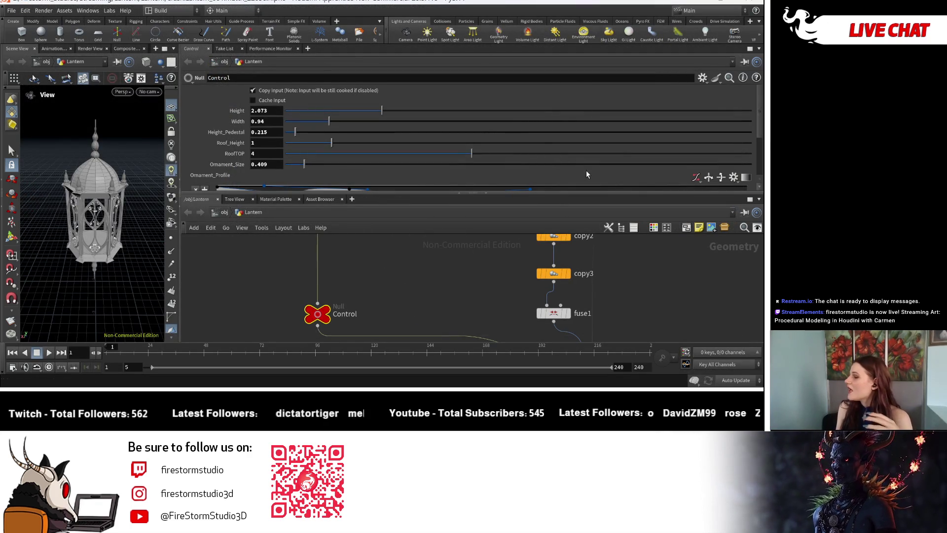
scroll(365, 262, "up", 2)
Shorten the lantern to Height 1.567 and try Height_Pedestal 0.55, orbiting to inspect
mouse_move(382, 110)
left_mouse_down()
mouse_move(404, 106)
mouse_move(358, 110)
left_mouse_up()
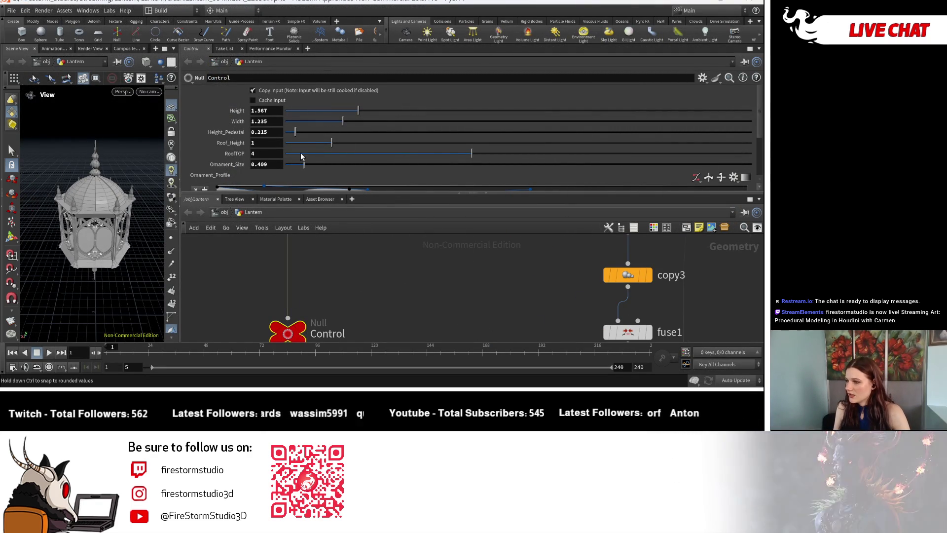
left_click(311, 132)
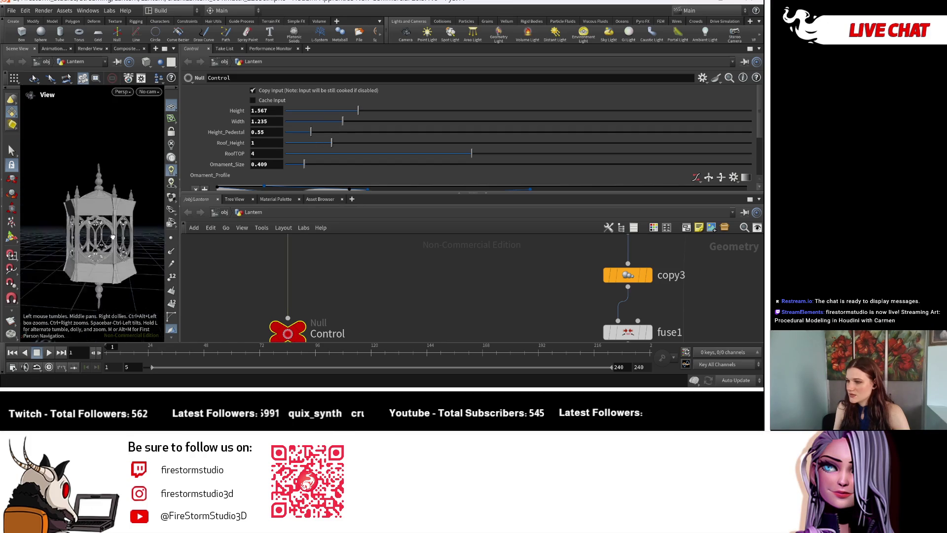
scroll(66, 173, "up", 5)
left_click_drag(66, 173, 120, 227)
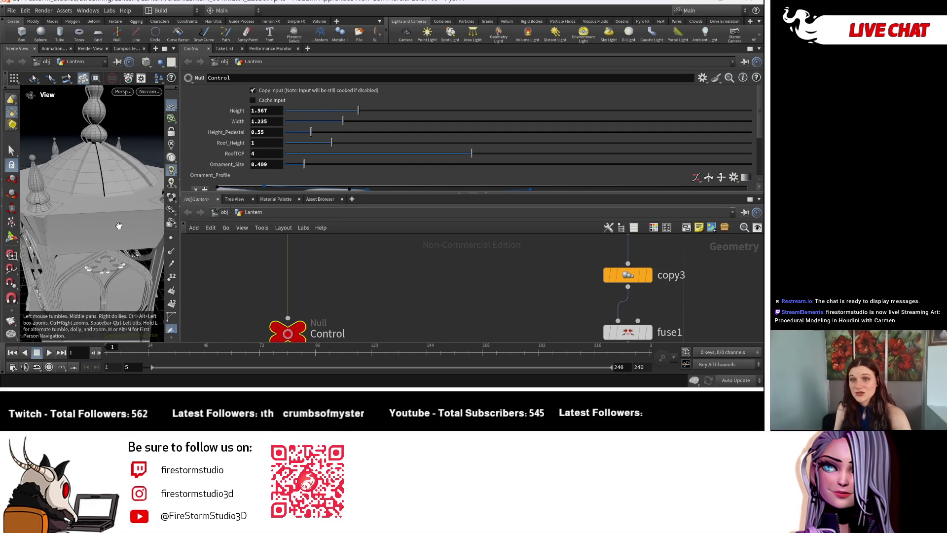
left_click_drag(96, 194, 96, 187)
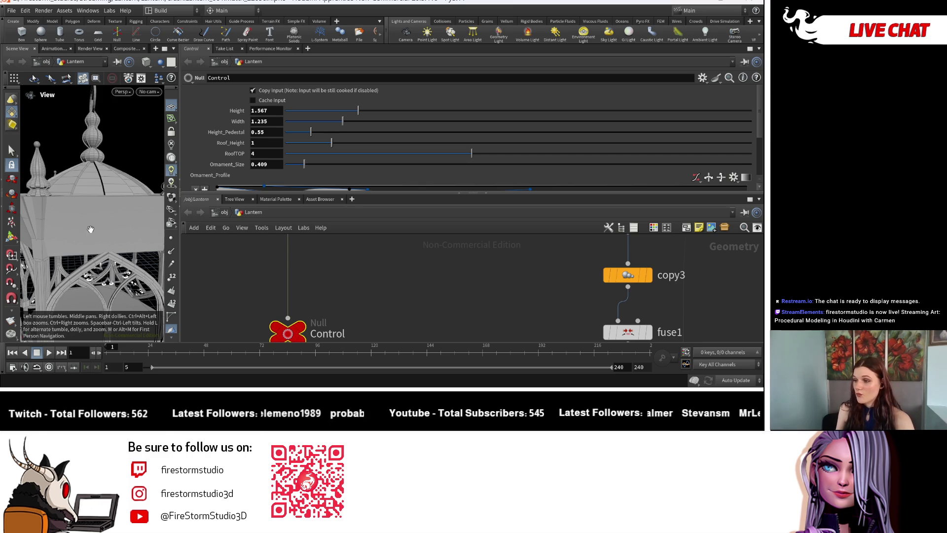
scroll(90, 229, "down", 5)
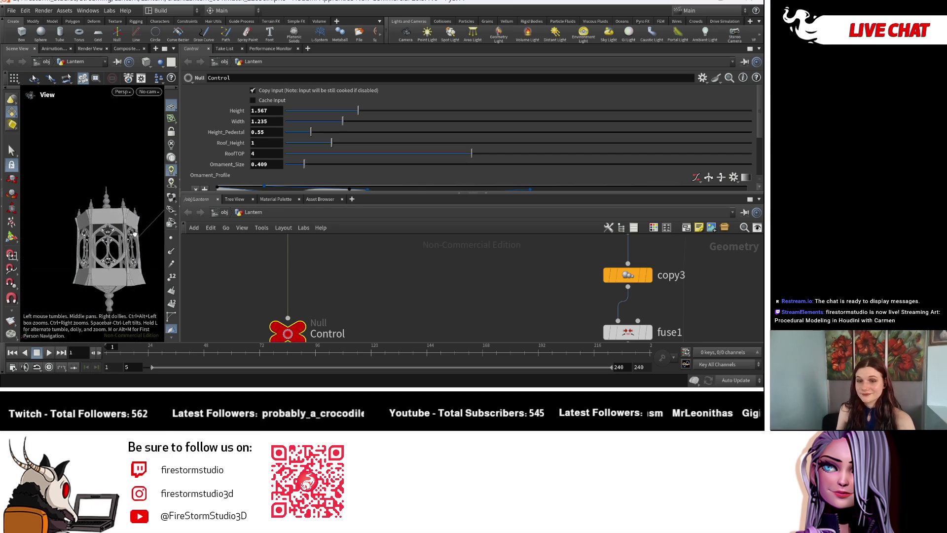
scroll(87, 243, "up", 5)
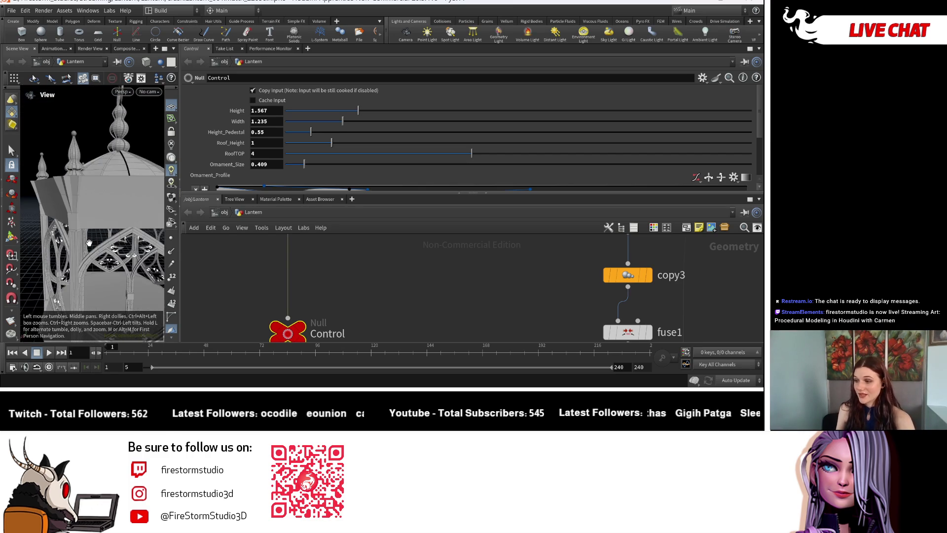
Undo the pedestal height change
key("ctrl+z")
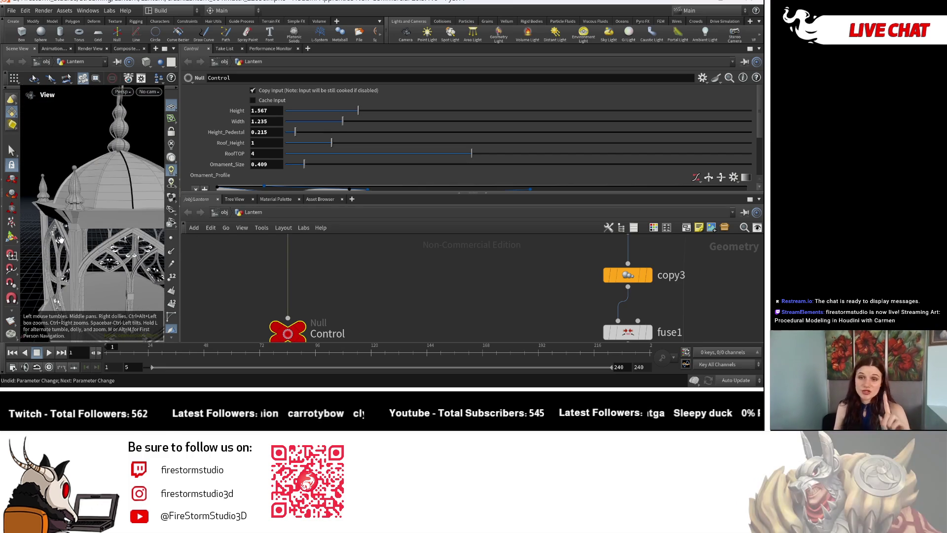
scroll(171, 236, "down", 2)
scroll(111, 239, "up", 8)
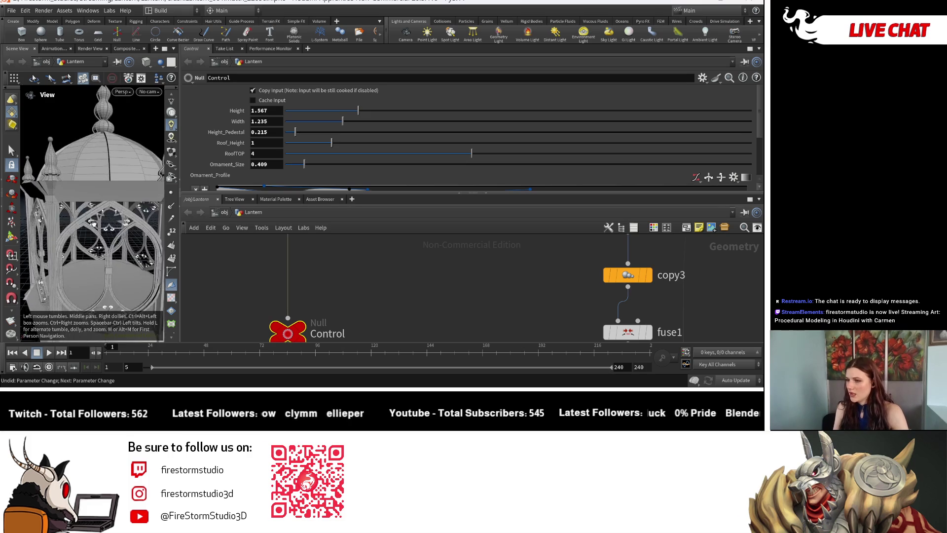
scroll(120, 205, "down", 5)
scroll(116, 210, "up", 3)
Inspect the dome, arches and corner finial, then undo the Width change back to 0.94
mouse_move(106, 212)
left_mouse_down()
mouse_move(95, 243)
mouse_move(74, 219)
left_mouse_up()
middle_click_drag(74, 219, 68, 205)
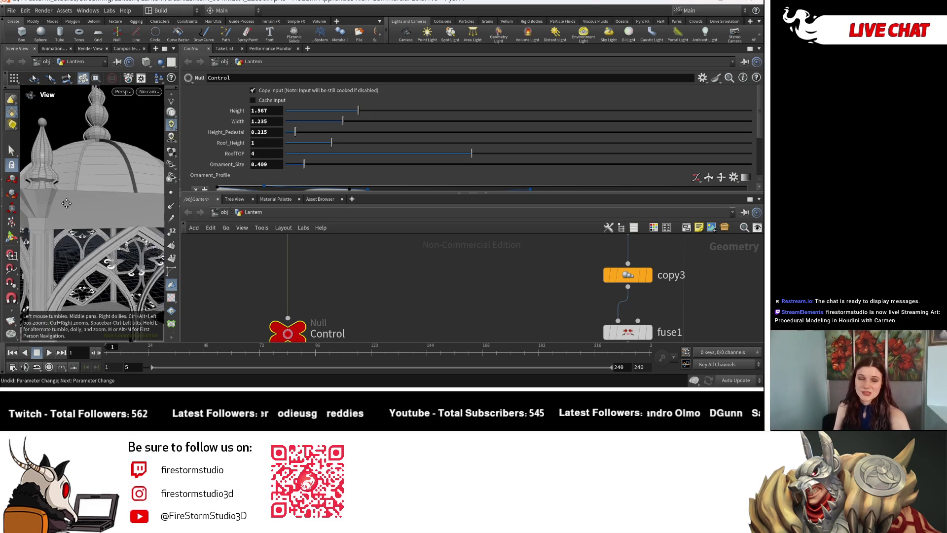
scroll(69, 212, "down", 5)
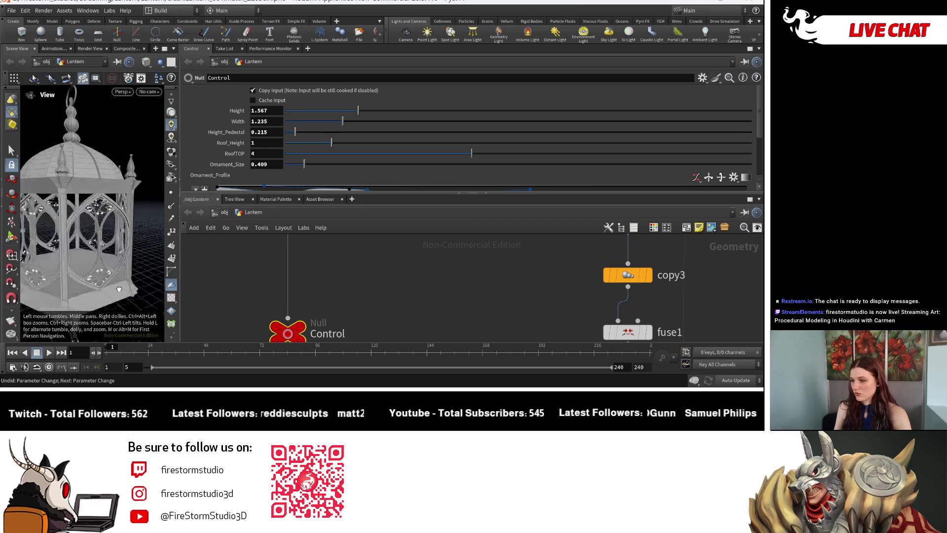
left_click_drag(97, 254, 93, 240)
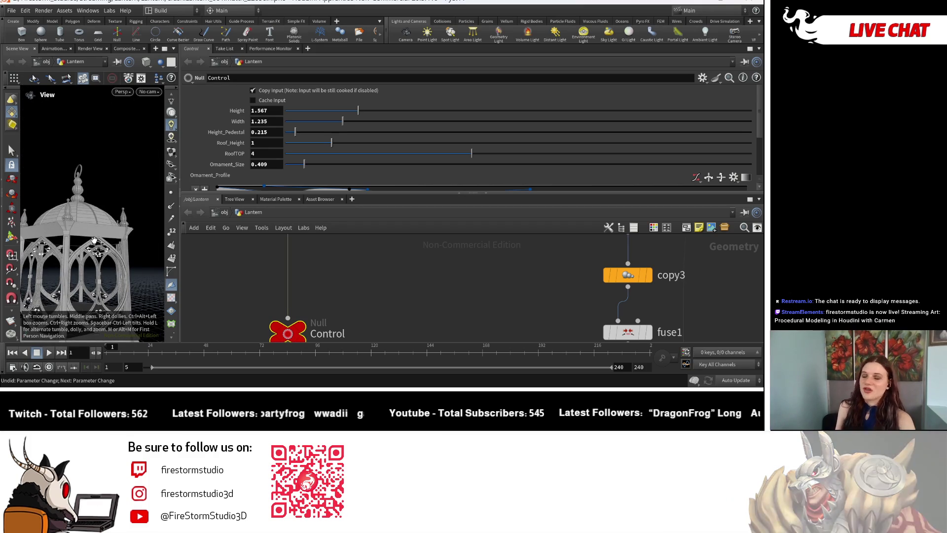
left_click_drag(81, 261, 78, 262)
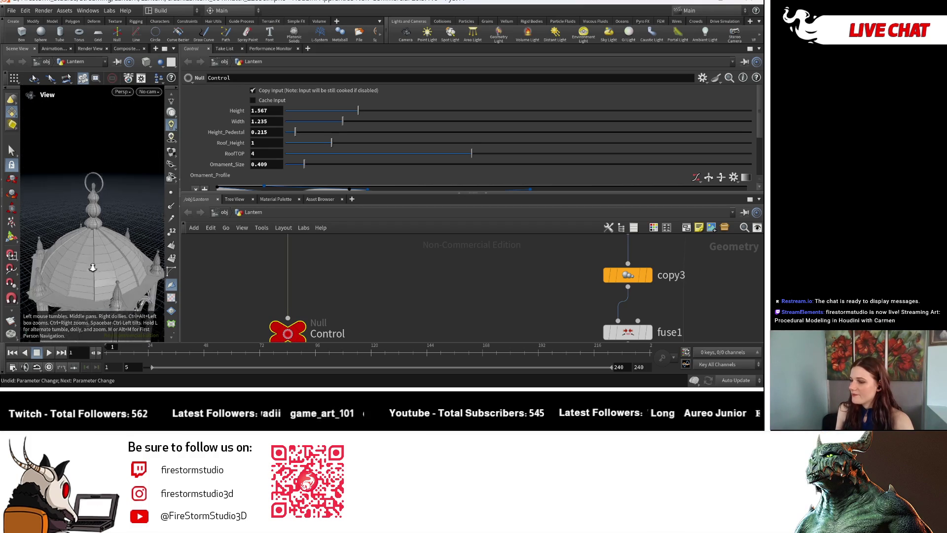
left_click_drag(79, 209, 9, 213)
mouse_move(75, 181)
left_mouse_down()
mouse_move(97, 181)
mouse_move(87, 223)
mouse_move(77, 225)
left_mouse_up()
scroll(95, 190, "down", 5)
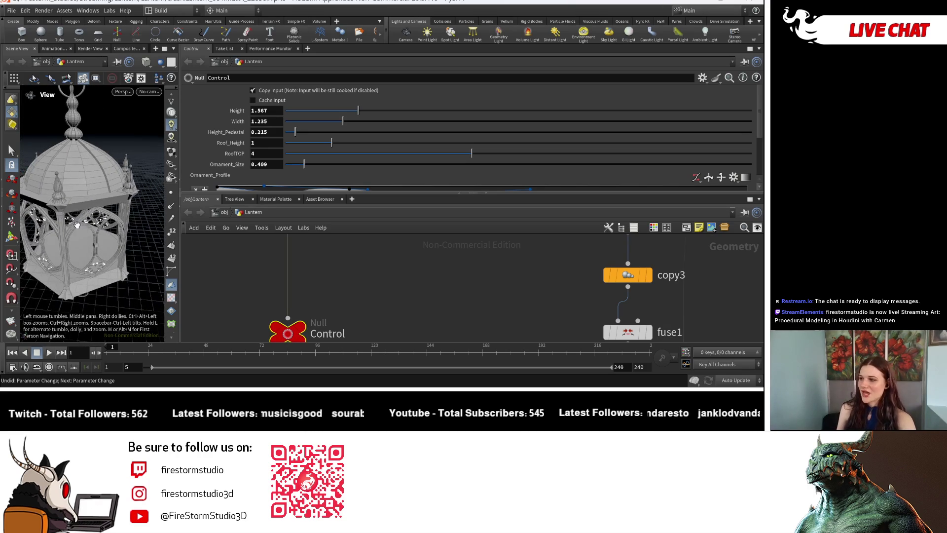
key("ctrl+z")
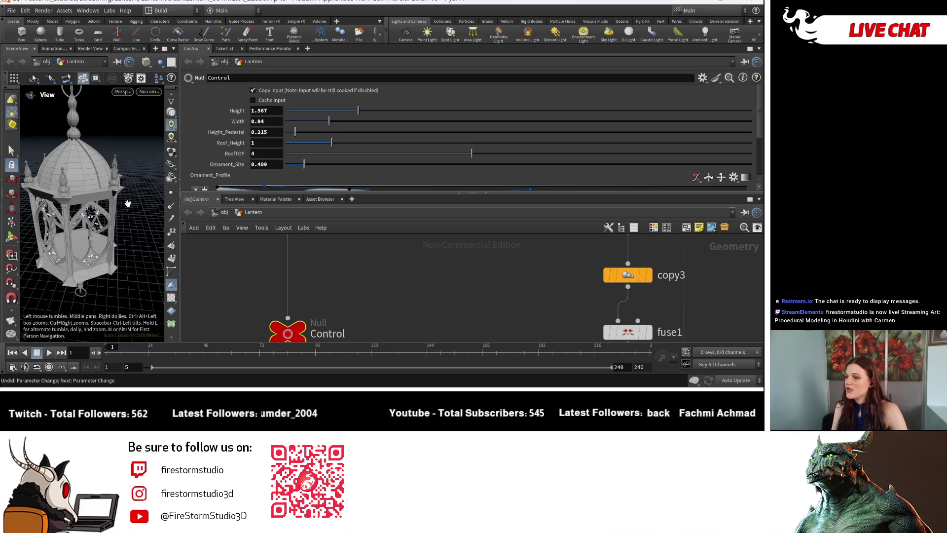
Undo the Height change, set Roof_Height to 0.985 and RoofTOP to 4.549
key("ctrl+z")
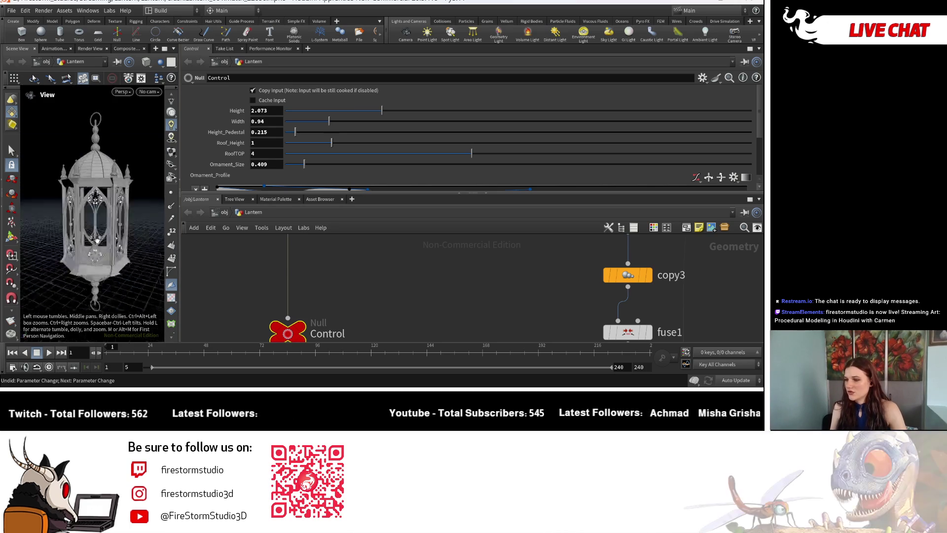
scroll(88, 218, "up", 5)
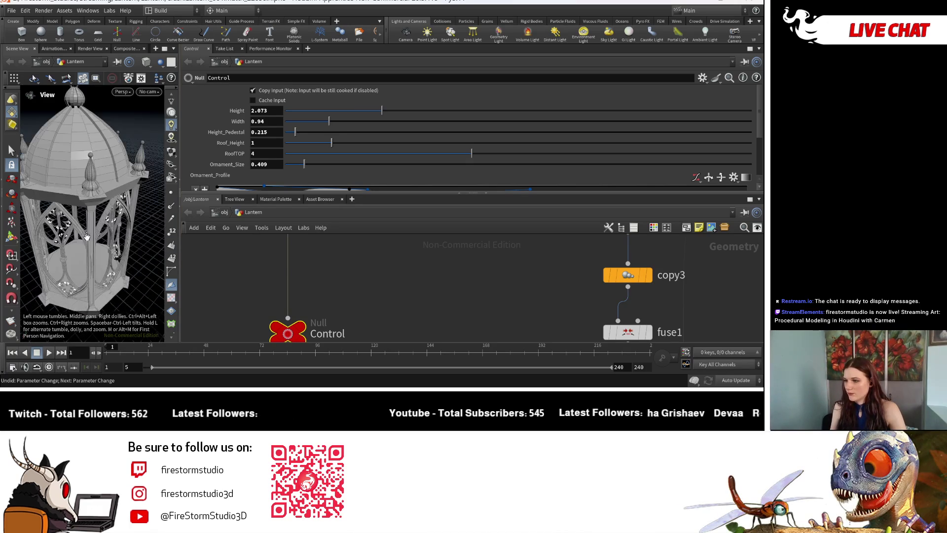
left_click_drag(88, 218, 86, 214)
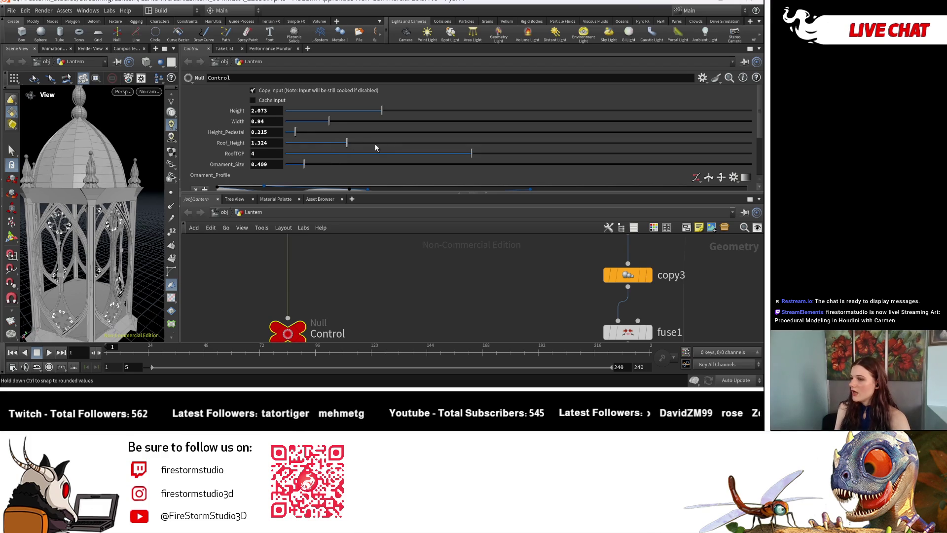
left_click_drag(316, 146, 331, 144)
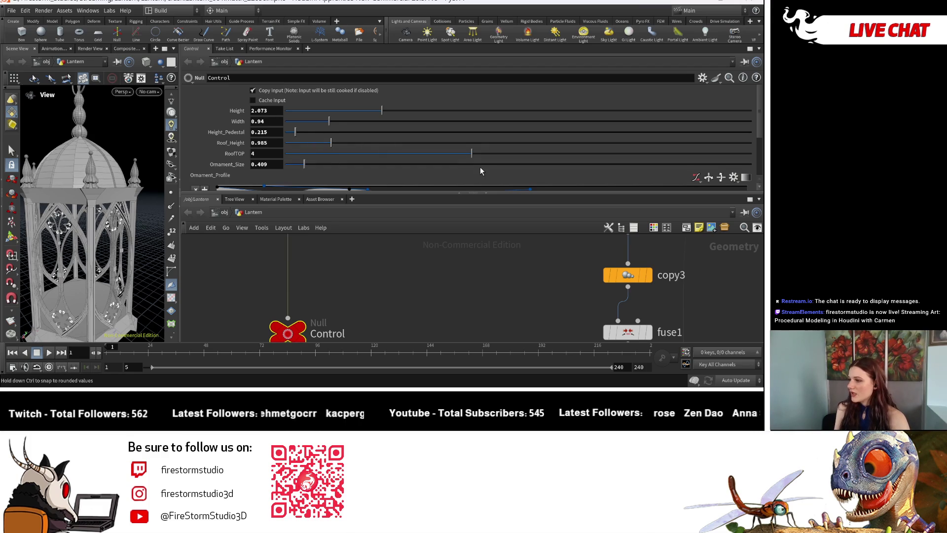
left_click(497, 154)
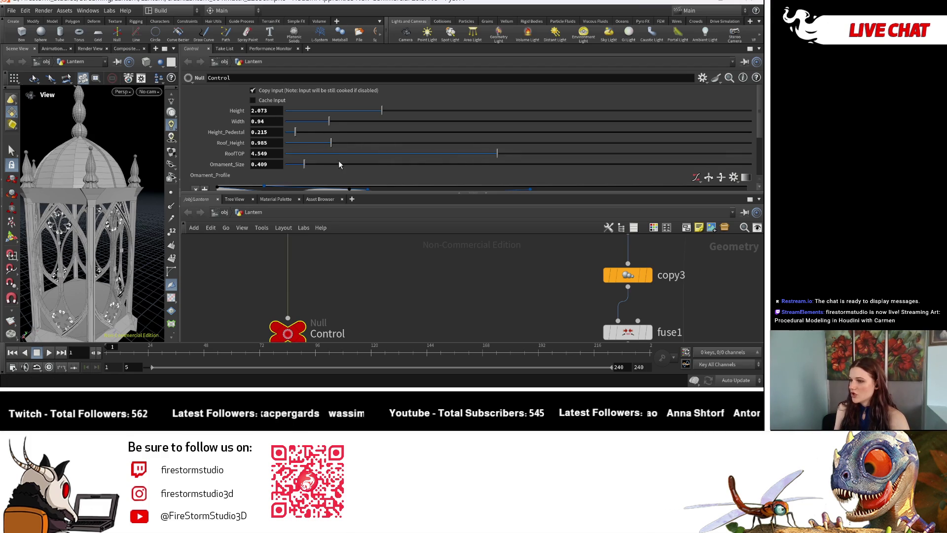
Try RoofTOP 6.718 and a lower value, then revert RoofTOP to 4.549
scroll(130, 209, "up", 5)
scroll(158, 224, "down", 5)
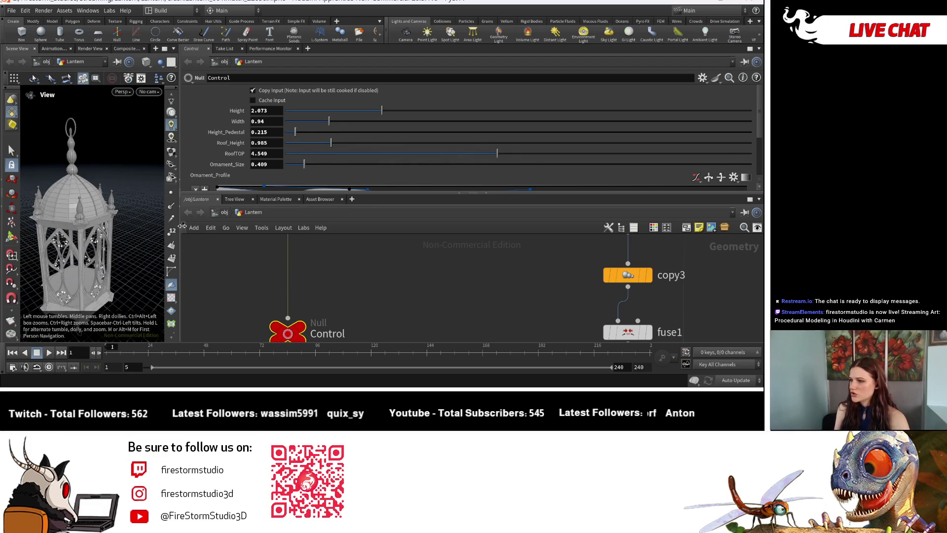
left_click_drag(555, 152, 598, 153)
scroll(84, 227, "up", 4)
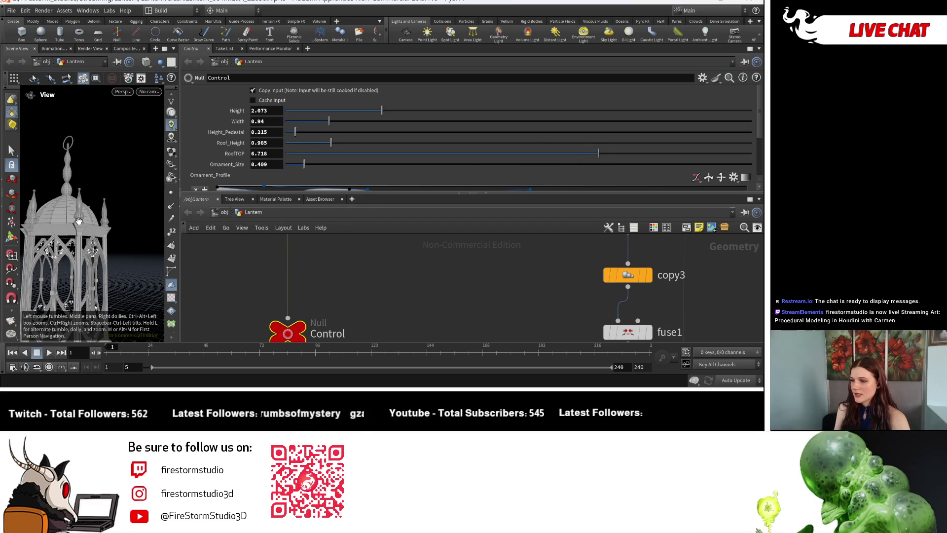
key("ctrl+z")
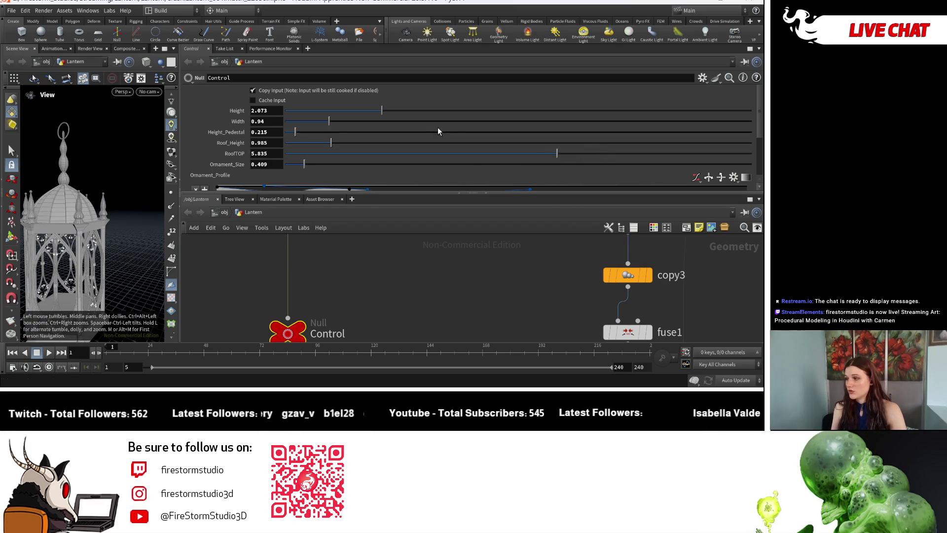
left_click(405, 153)
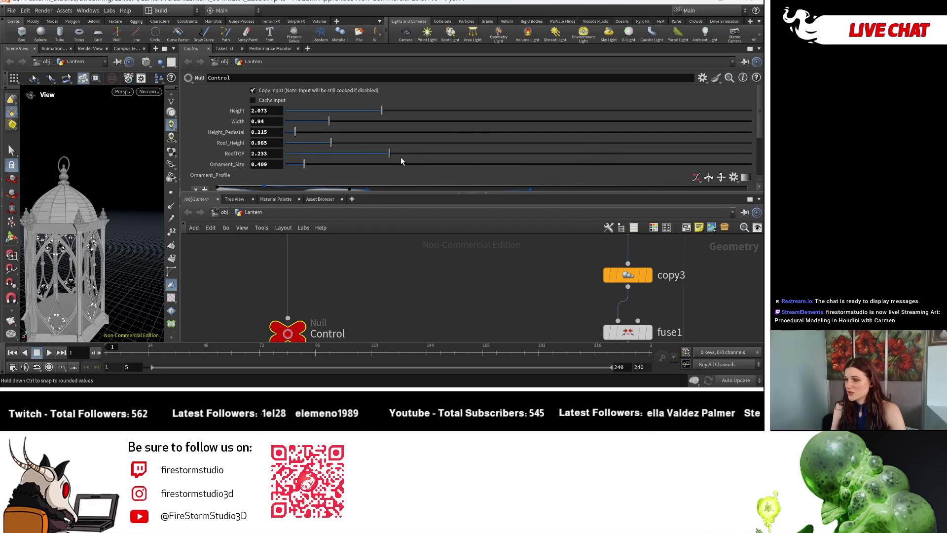
key("ctrl+z")
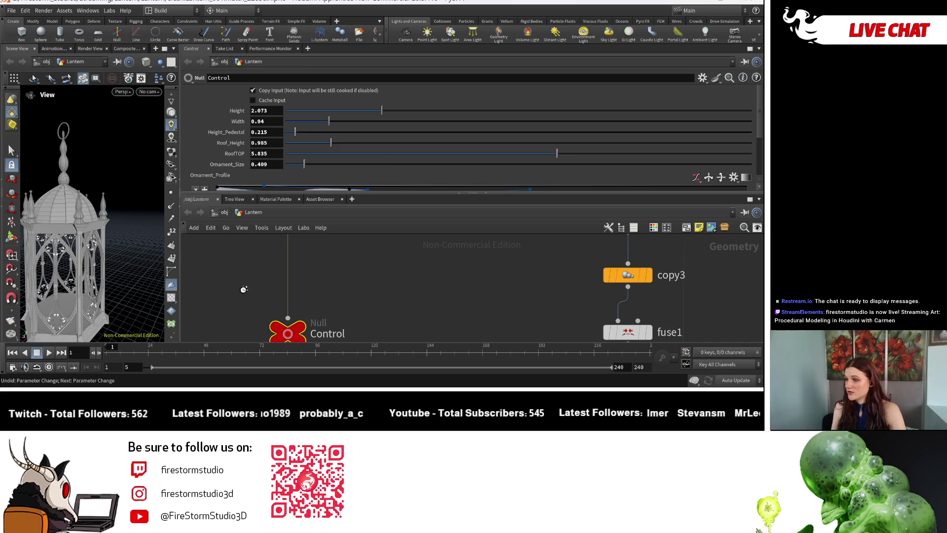
Try a larger Ornament_Size for tall spires, then revert it to 0.409
scroll(65, 247, "up", 3)
left_click_drag(65, 247, 97, 223)
key("ctrl+z")
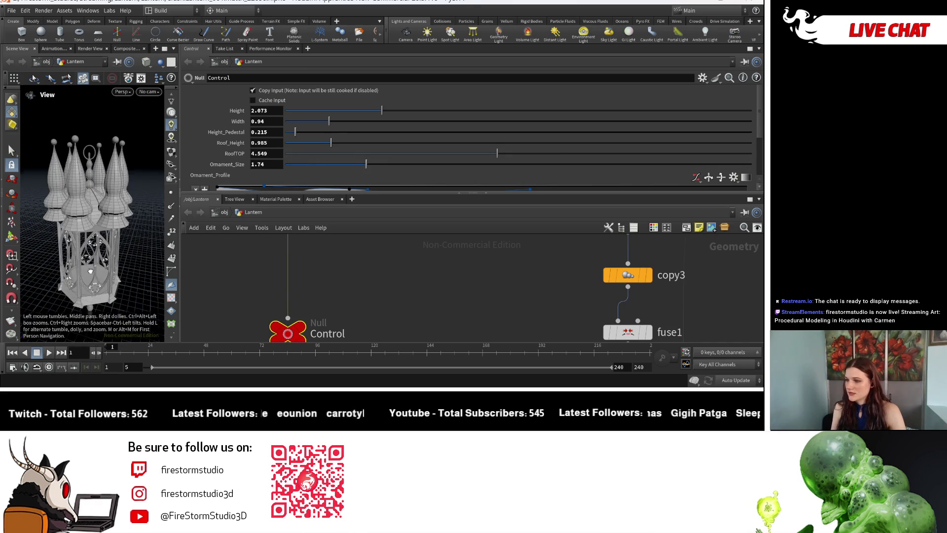
middle_click_drag(74, 253, 80, 278)
key("ctrl+z")
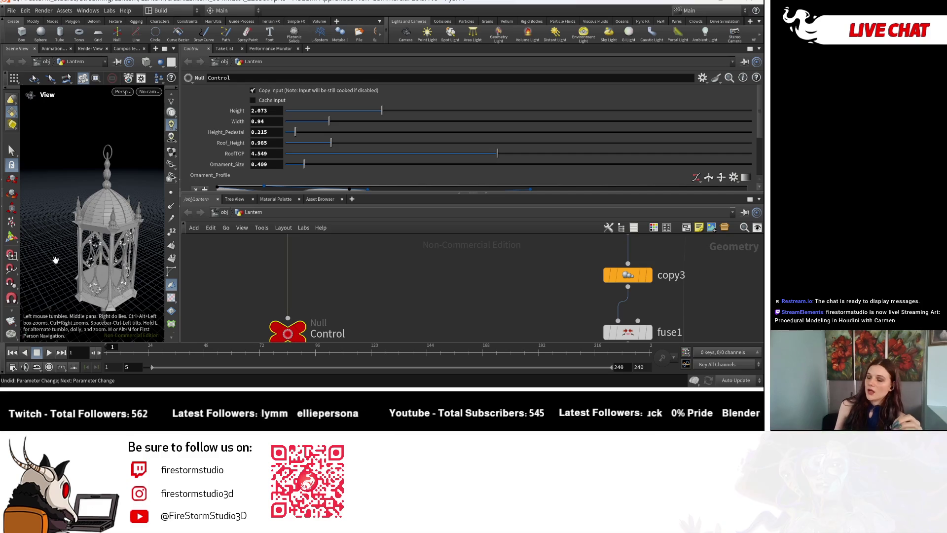
left_click_drag(54, 259, 106, 198)
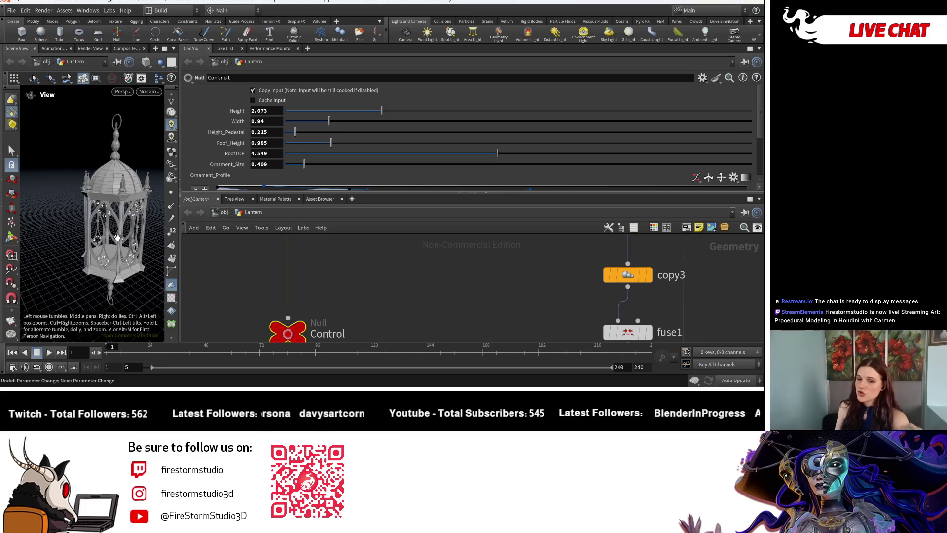
scroll(65, 212, "up", 2)
left_click_drag(116, 232, 26, 231)
mouse_move(110, 255)
left_mouse_down()
mouse_move(97, 255)
mouse_move(92, 232)
left_mouse_up()
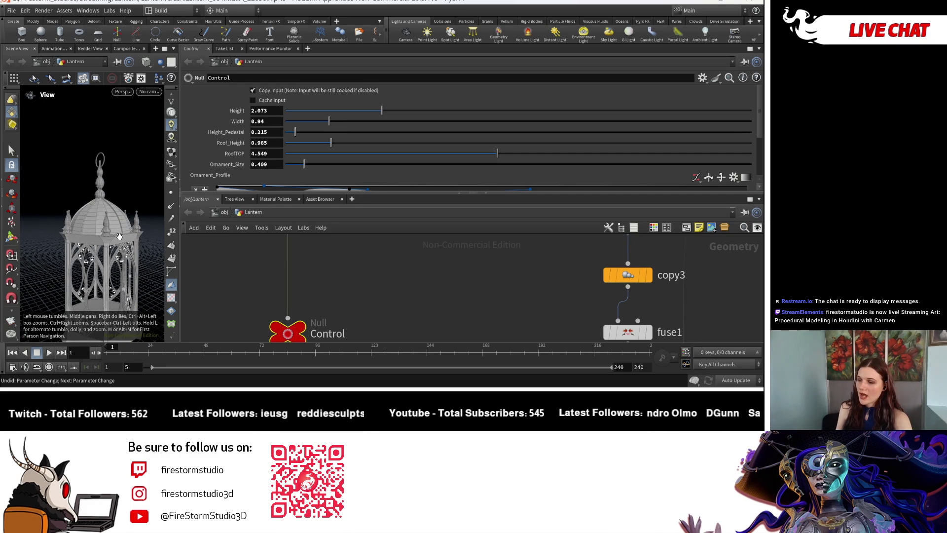
scroll(108, 227, "up", 5)
right_click(101, 217)
left_click(46, 209)
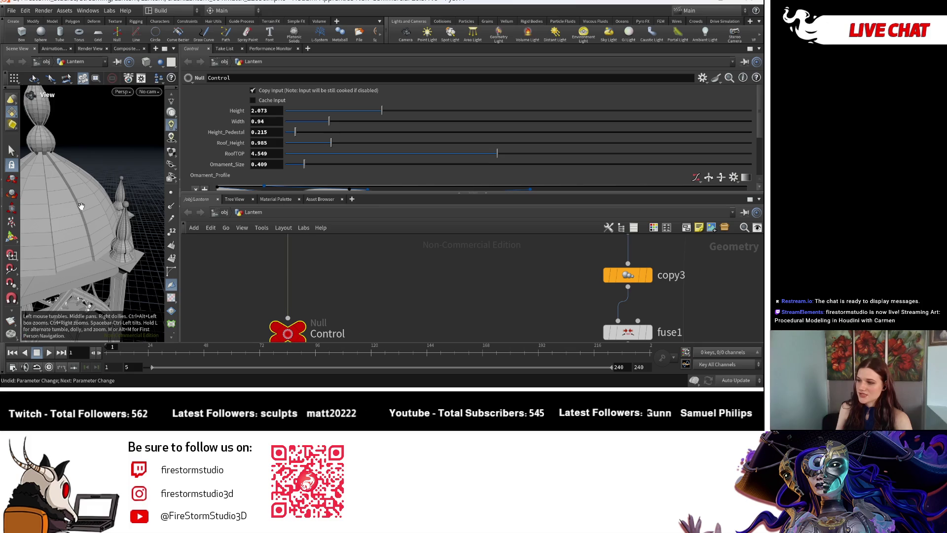
left_click_drag(53, 210, 54, 175)
scroll(54, 175, "down", 5)
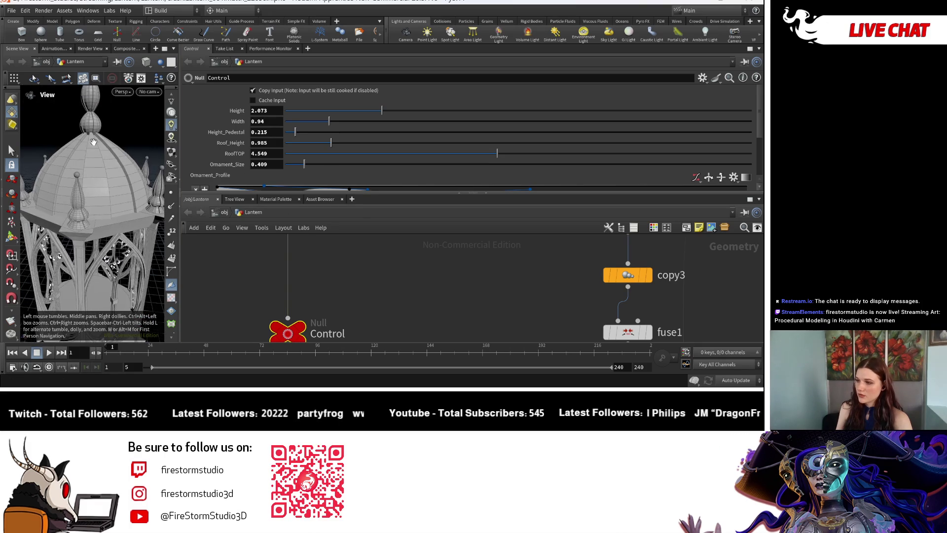
scroll(101, 206, "up", 2)
left_click_drag(101, 206, 44, 246)
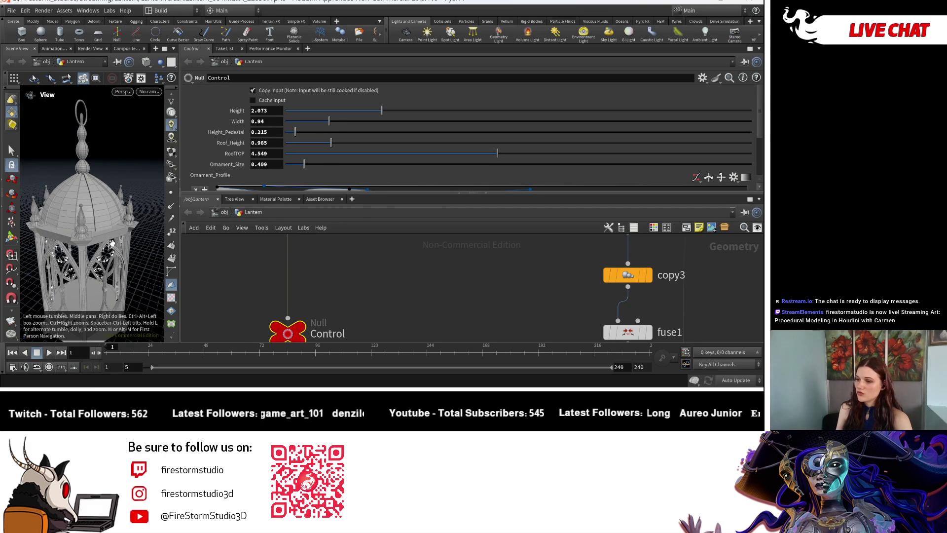
scroll(247, 260, "down", 5)
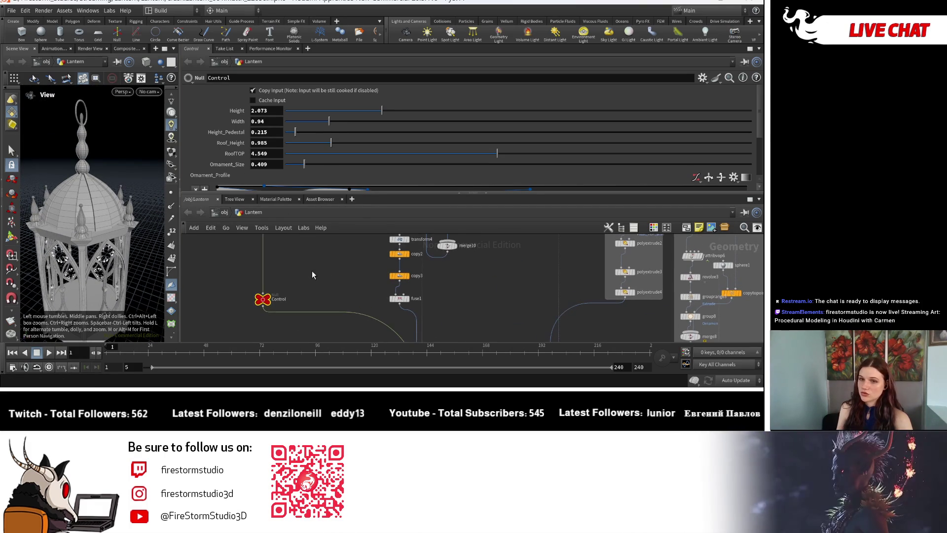
Frame the whole node network with H, then a single node with F
scroll(333, 260, "down", 5)
scroll(389, 255, "up", 5)
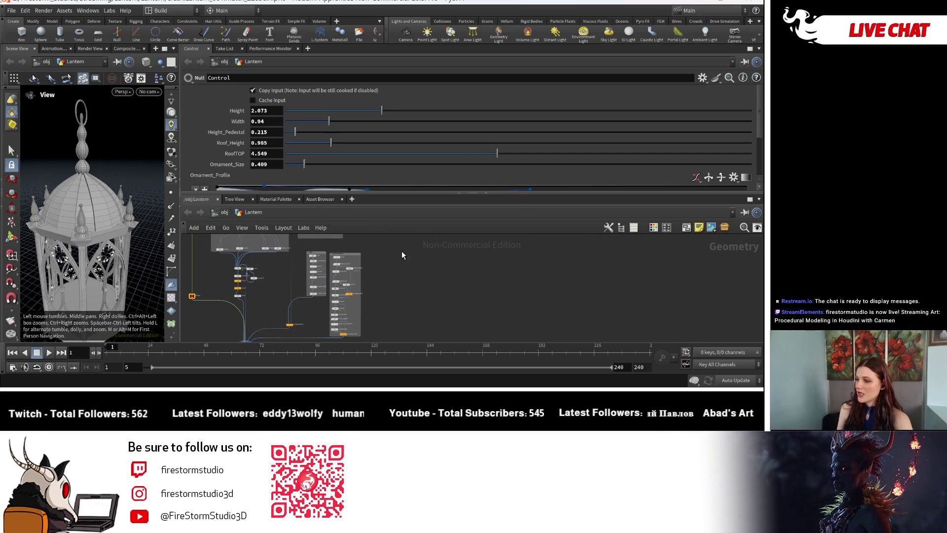
scroll(422, 281, "up", 2)
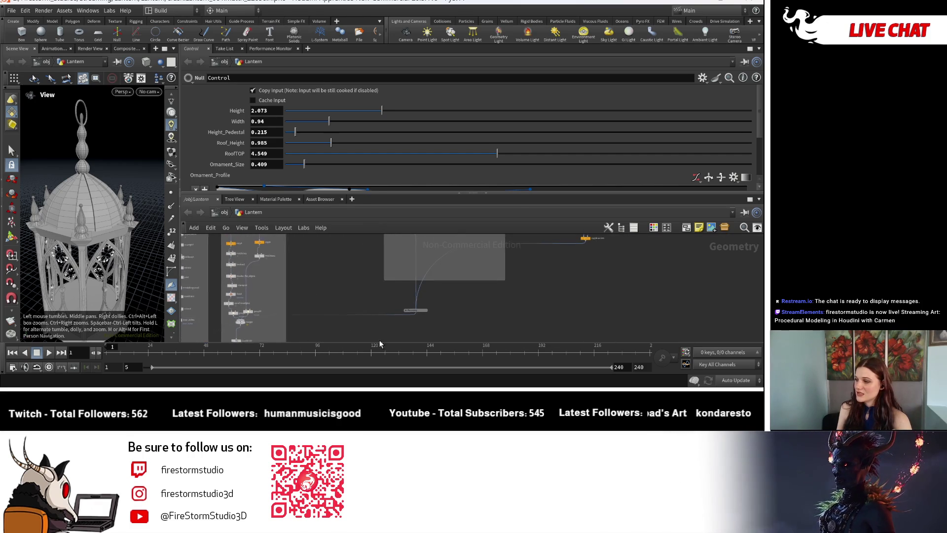
scroll(422, 276, "down", 2)
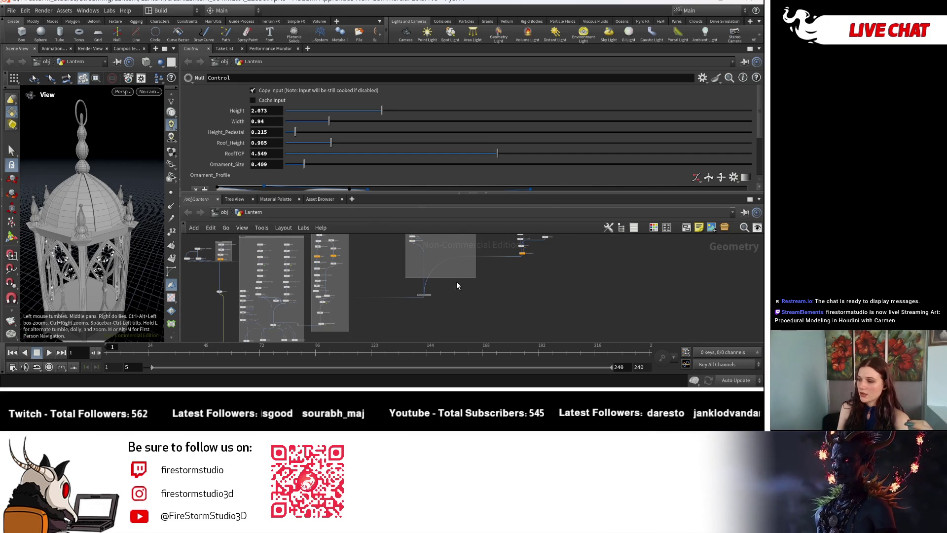
scroll(441, 280, "up", 2)
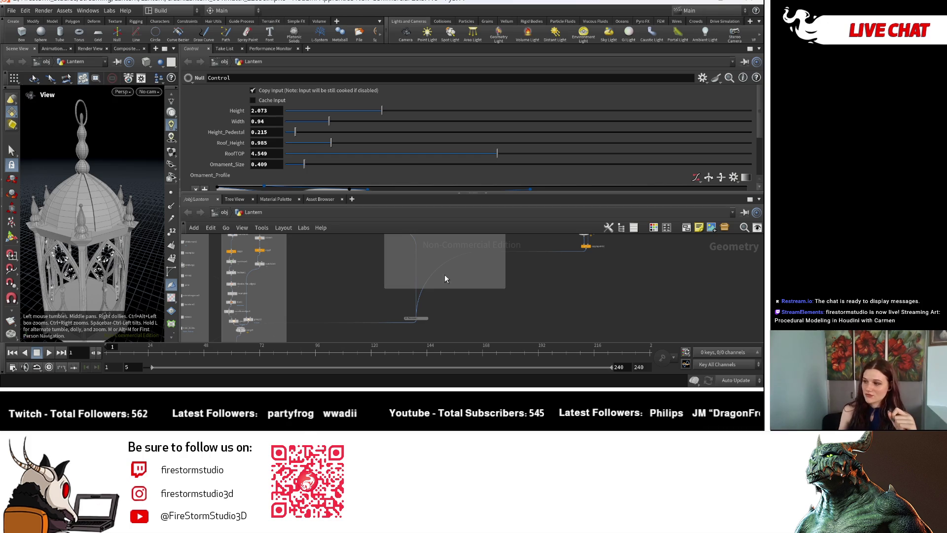
key("h")
key("f")
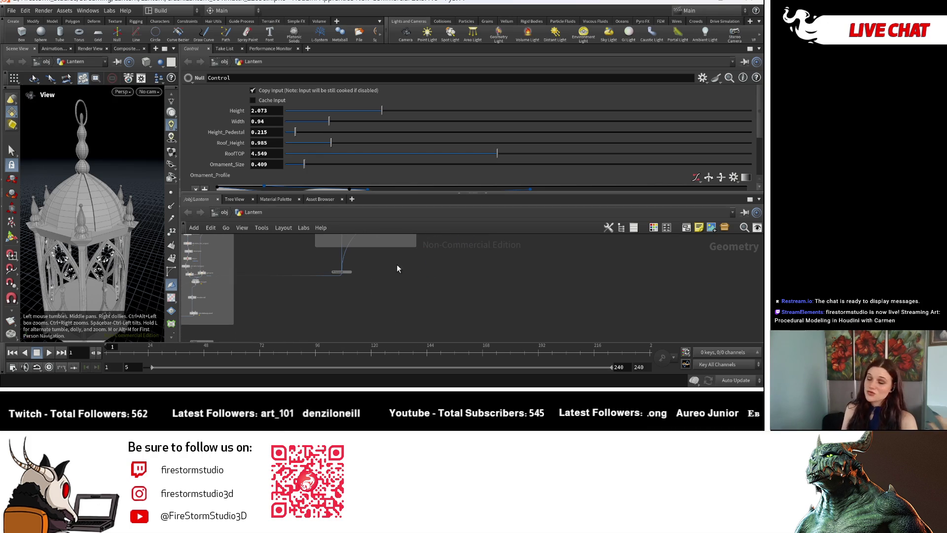
Shrink the network box by dragging its bottom edge up and right edge inward
scroll(391, 266, "down", 3)
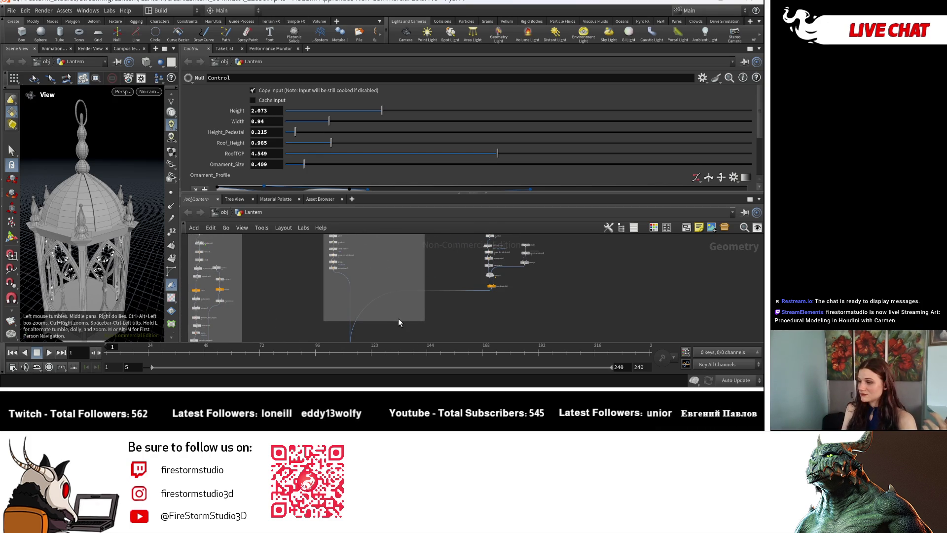
left_click_drag(402, 321, 383, 282)
scroll(359, 302, "up", 3)
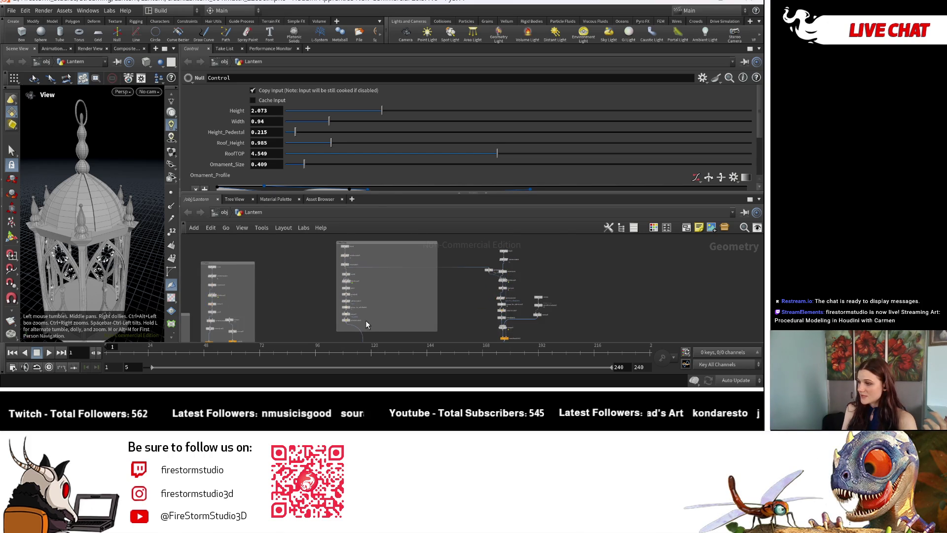
mouse_move(464, 301)
left_mouse_down()
mouse_move(359, 316)
mouse_move(367, 324)
left_mouse_up()
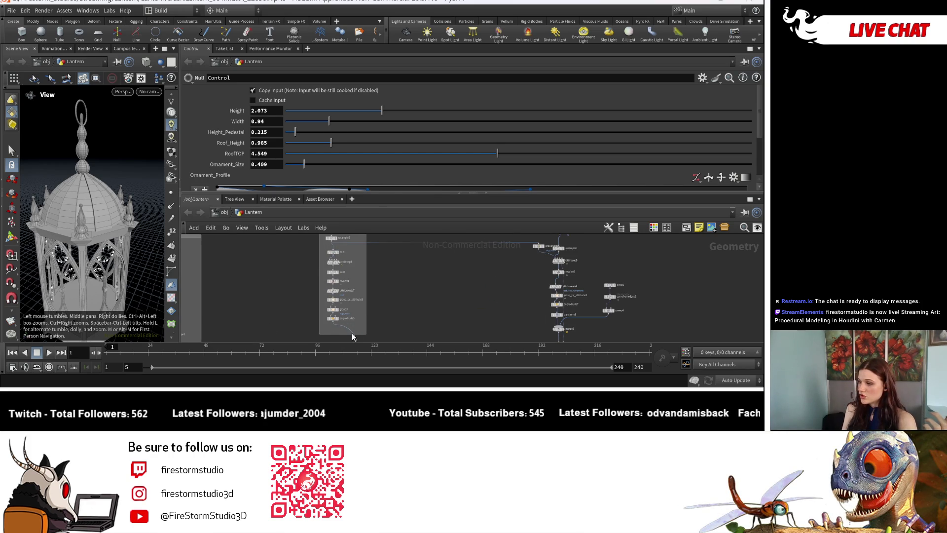
scroll(394, 306, "down", 3)
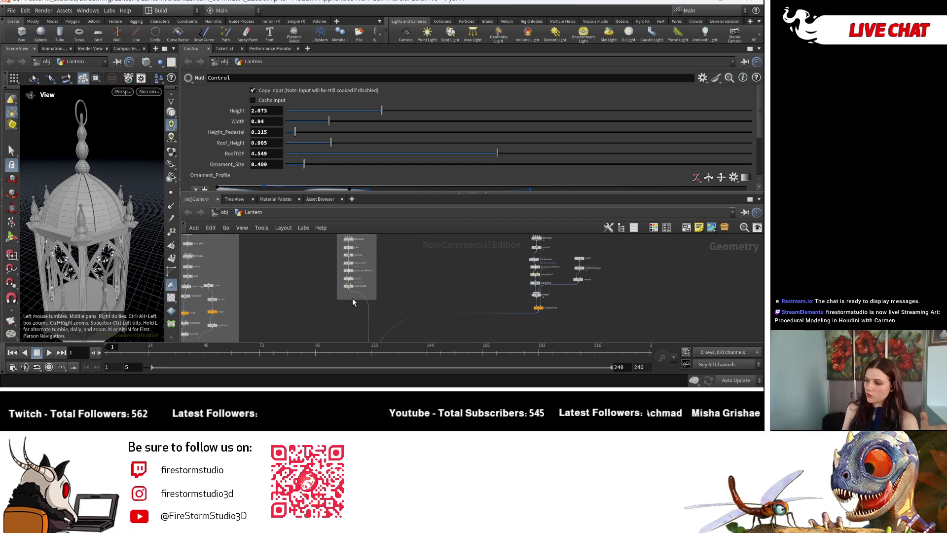
scroll(361, 295, "up", 2)
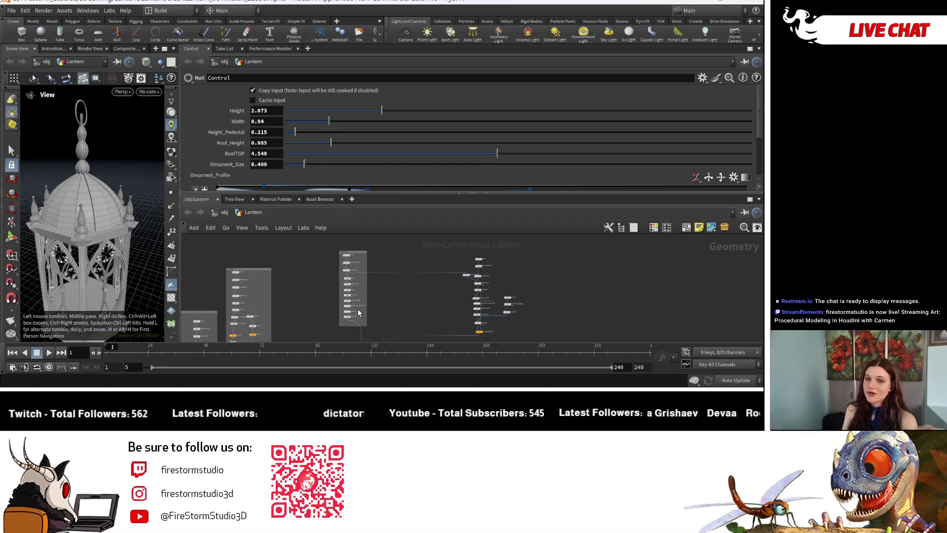
mouse_move(353, 312)
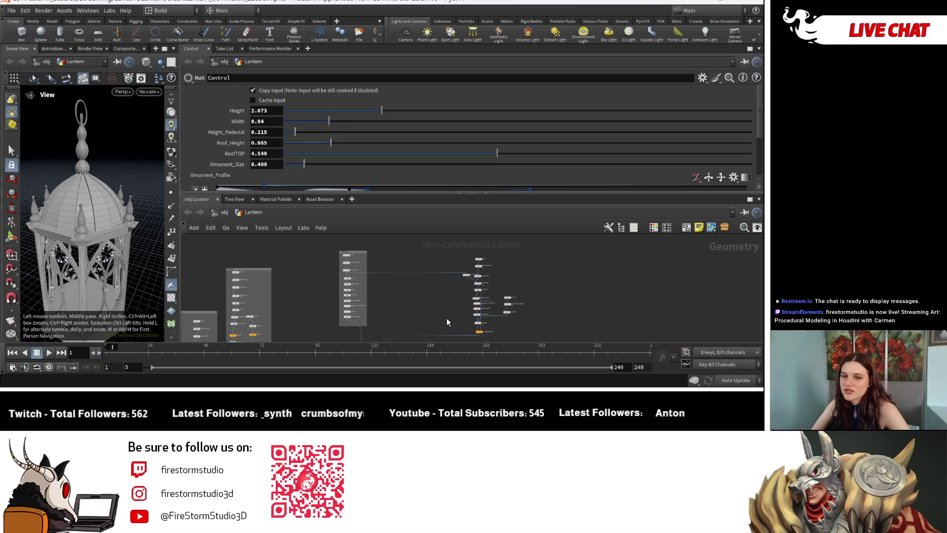
Pan to another part of the node graph and pull the network box's bottom edge up slightly
scroll(372, 340, "up", 3)
mouse_move(372, 340)
middle_mouse_down()
mouse_move(376, 298)
mouse_move(366, 332)
middle_mouse_up()
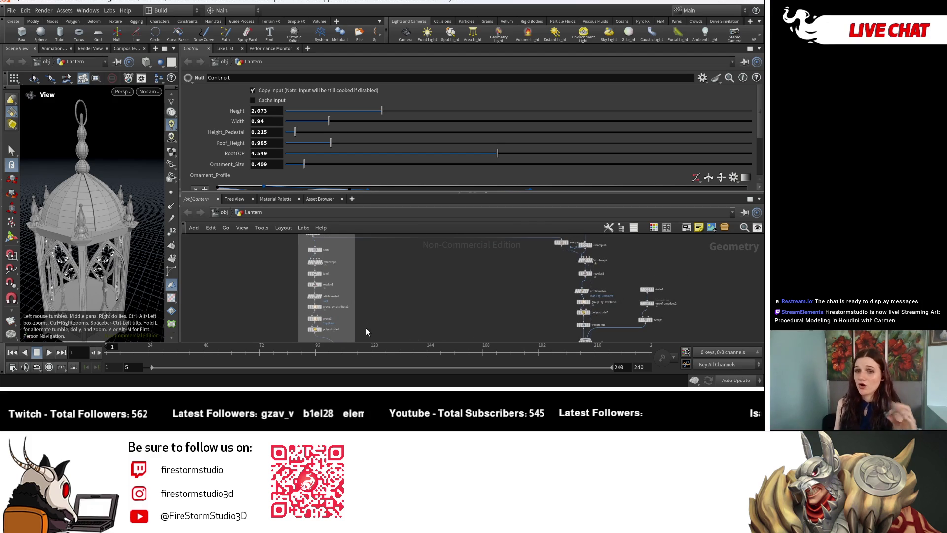
scroll(365, 326, "down", 2)
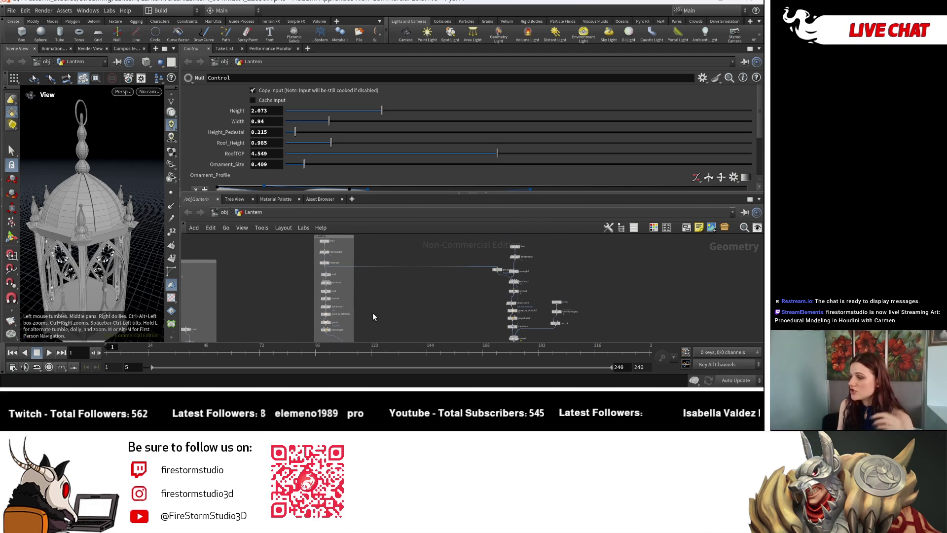
scroll(284, 314, "up", 1)
scroll(391, 311, "up", 1)
scroll(380, 298, "down", 1)
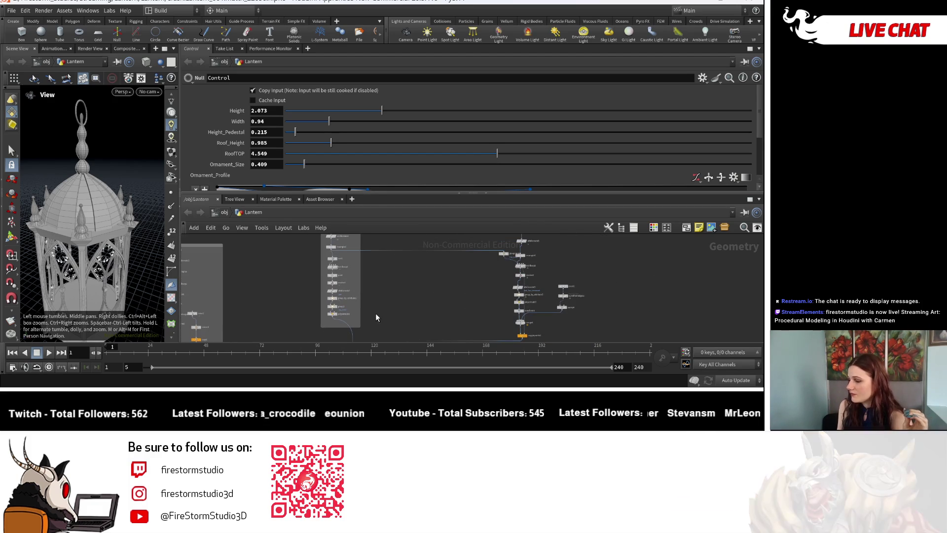
left_click_drag(357, 326, 358, 321)
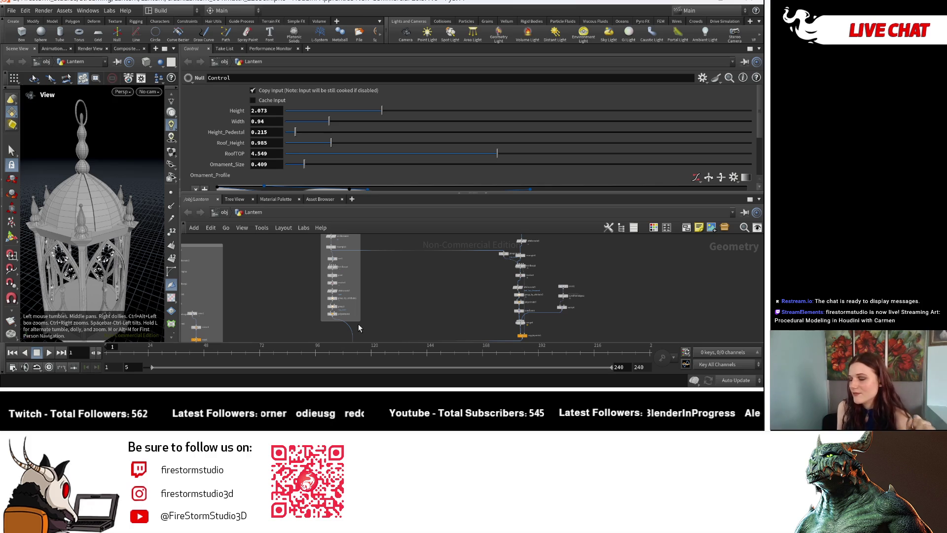
scroll(359, 322, "down", 2)
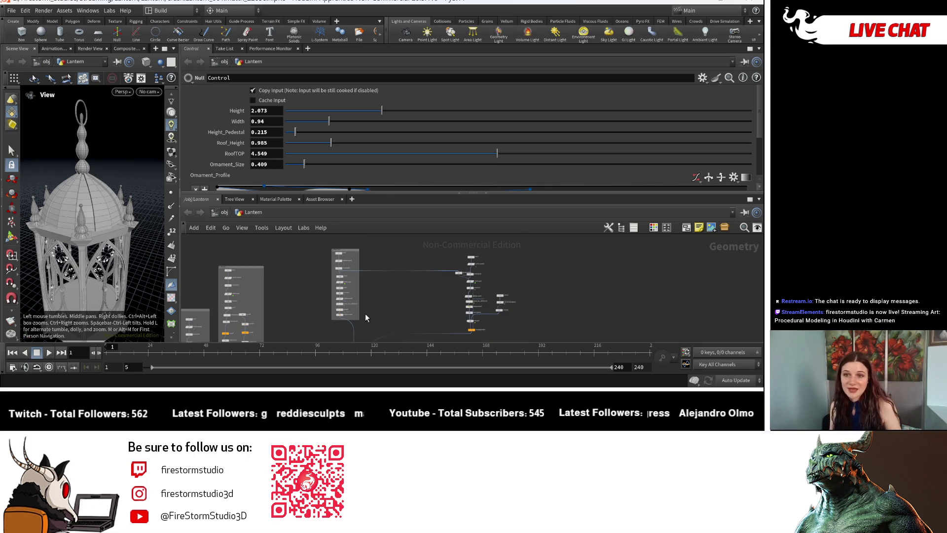
Display line4, the single vertical line driven by Roof_Height, and orbit around it
scroll(365, 313, "up", 4)
scroll(356, 265, "up", 3)
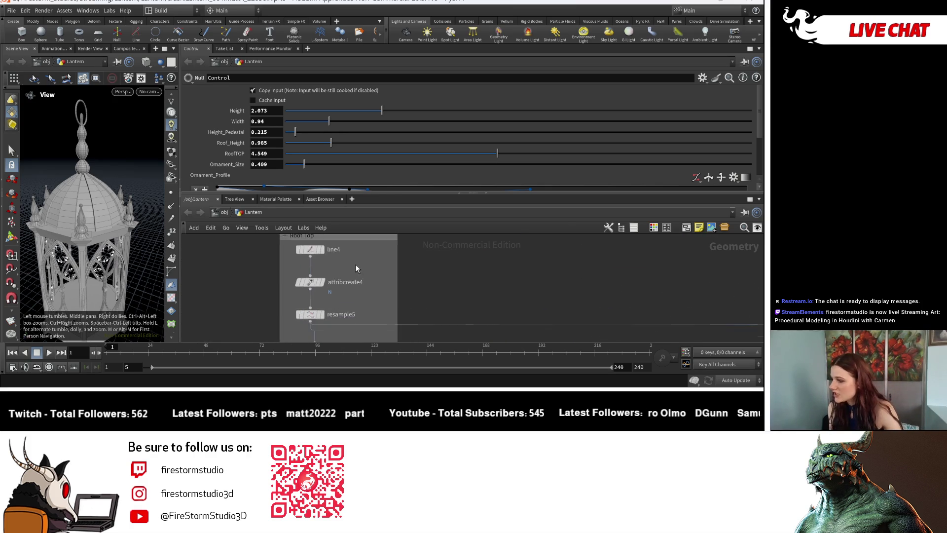
left_click(316, 246)
mouse_move(113, 257)
left_mouse_down()
mouse_move(89, 212)
mouse_move(105, 242)
mouse_move(67, 222)
mouse_move(94, 227)
left_mouse_up()
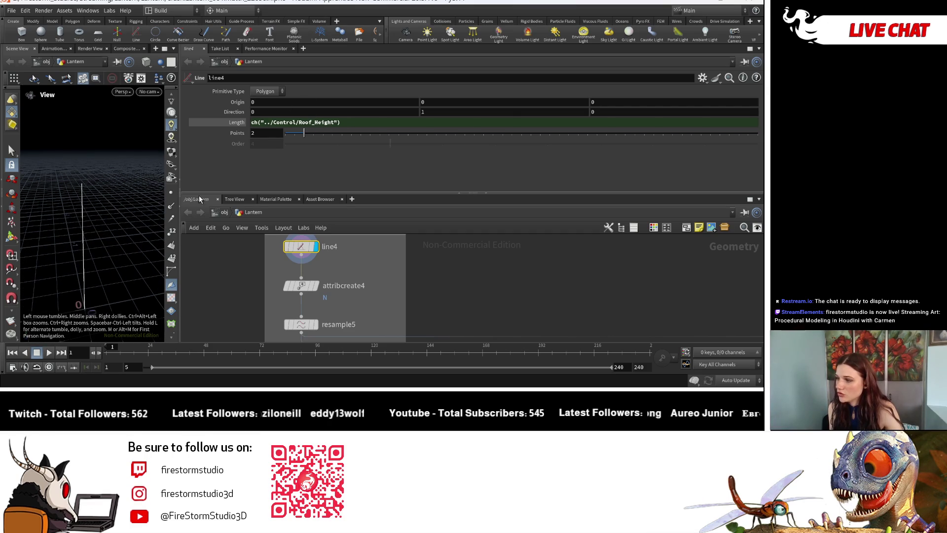
Select the Control null to reveal its Roof_Height slider
scroll(226, 308, "down", 4)
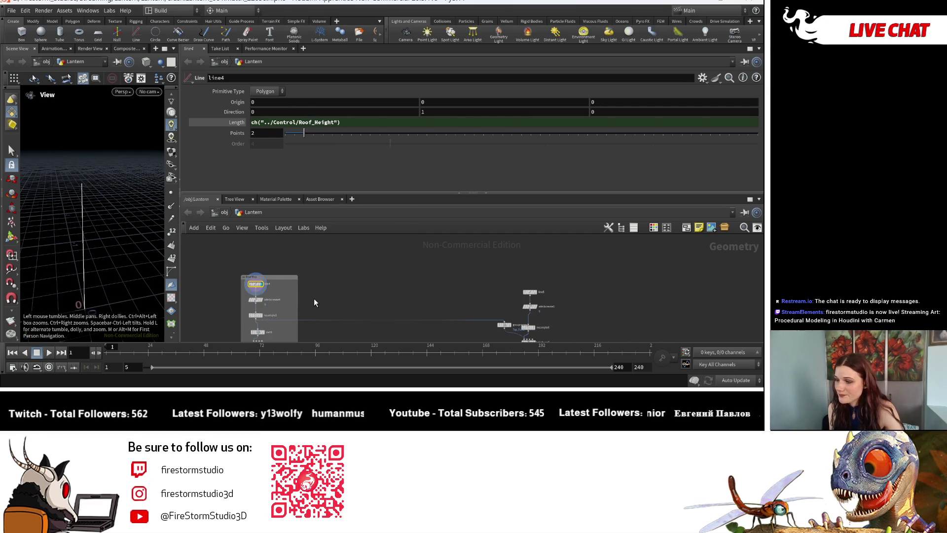
scroll(314, 306, "down", 2)
mouse_move(314, 306)
middle_mouse_down()
mouse_move(240, 315)
mouse_move(386, 271)
mouse_move(366, 296)
mouse_move(334, 276)
mouse_move(316, 247)
middle_mouse_up()
left_click(304, 305)
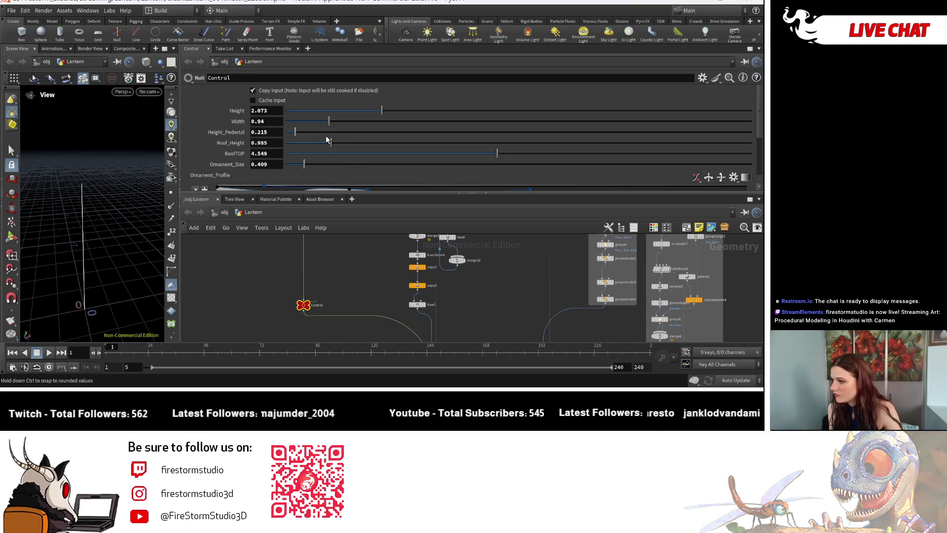
Raise the Control's Roof_Height to 1.408 and tumble the 3D view
left_click_drag(330, 142, 350, 140)
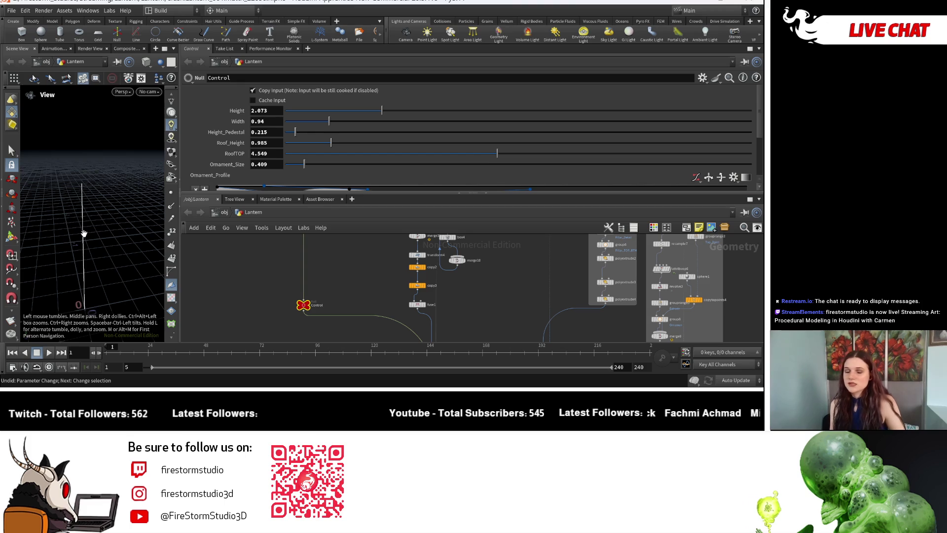
middle_click_drag(100, 226, 92, 183)
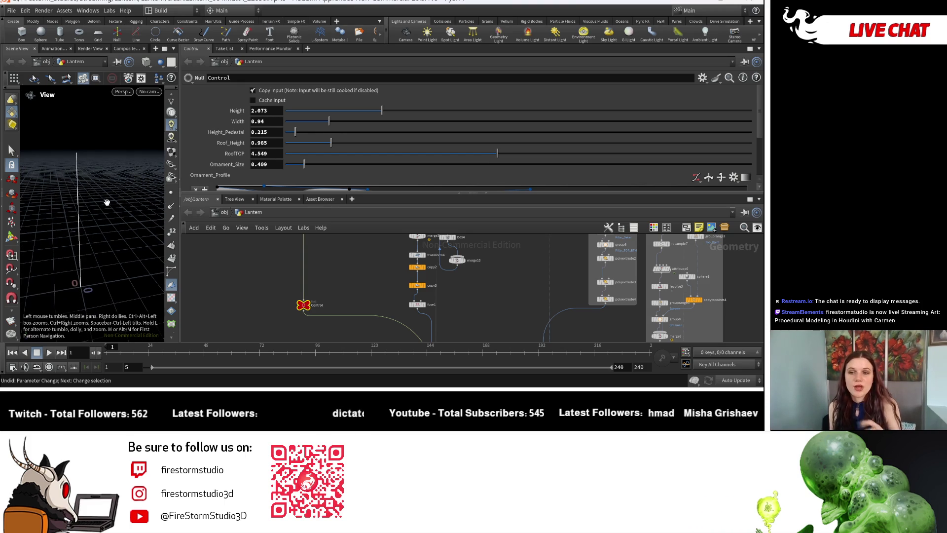
left_click_drag(107, 202, 106, 208)
scroll(351, 277, "down", 8)
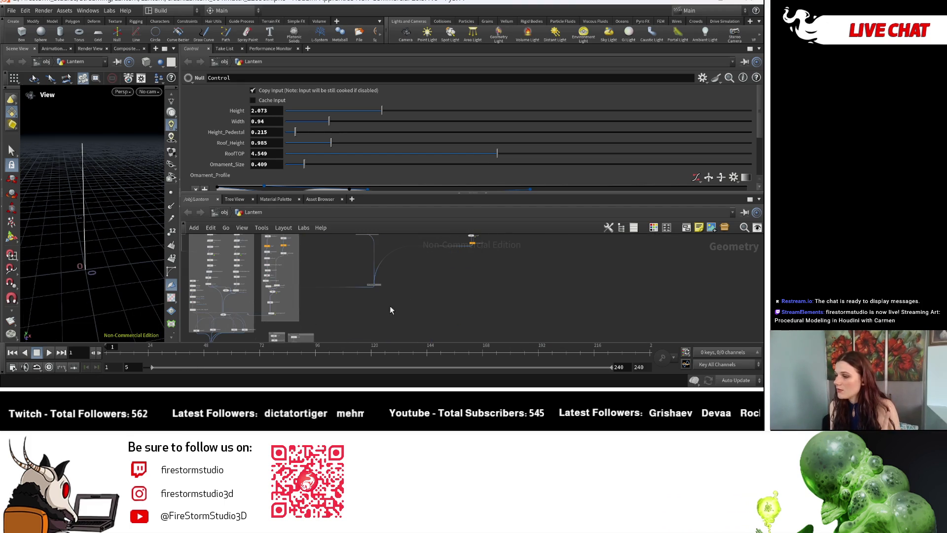
scroll(362, 292, "up", 5)
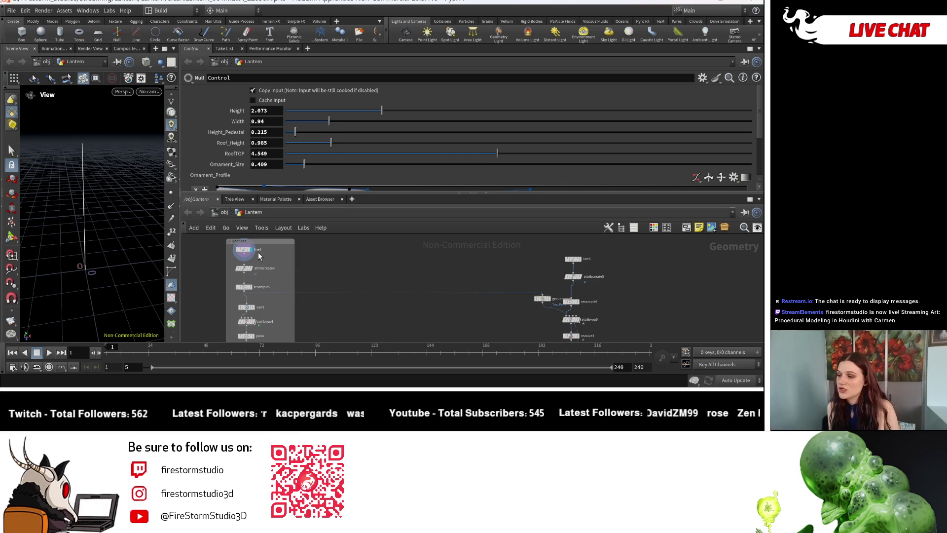
scroll(244, 249, "up", 3)
Select line4's Length expression ch("../Control/Roof_Height") in its parameters
left_click(217, 239)
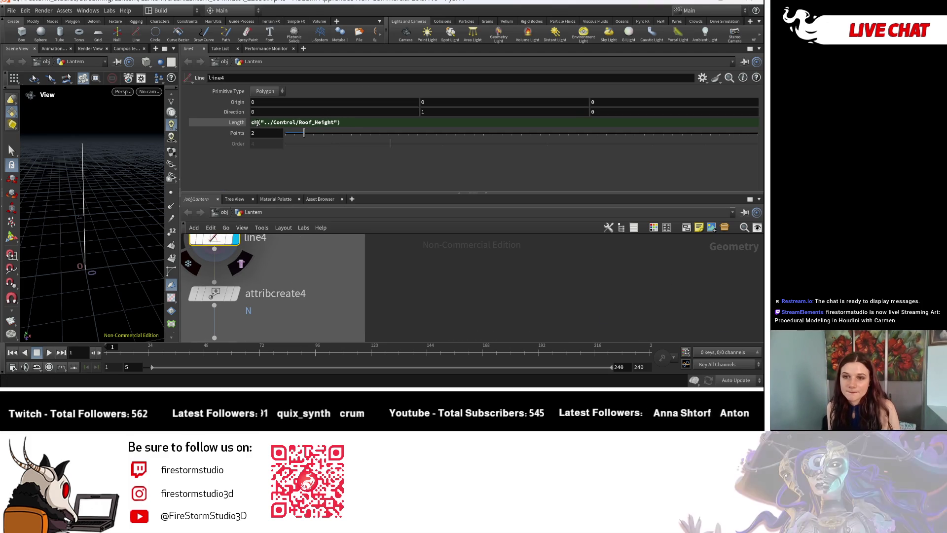
scroll(333, 276, "down", 8)
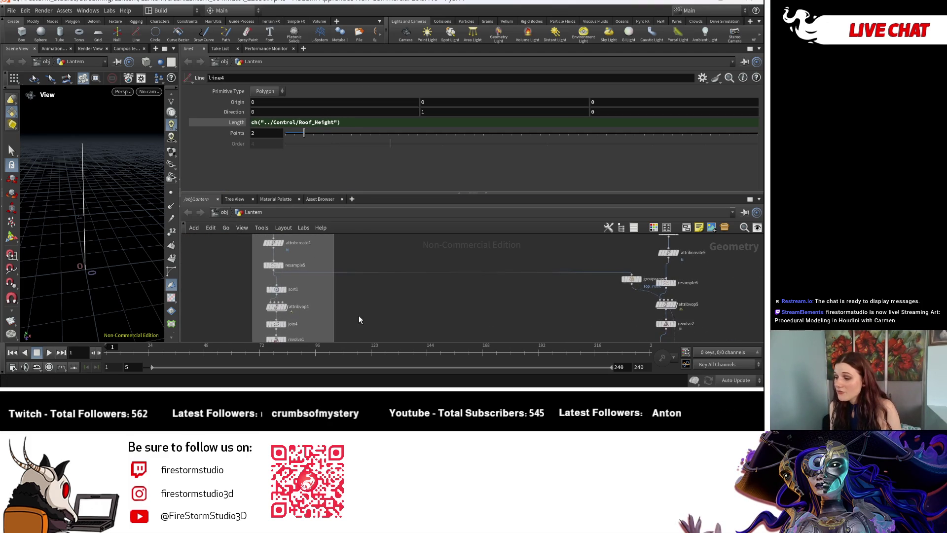
middle_click_drag(359, 321, 328, 222)
left_click_drag(360, 123, 224, 131)
mouse_move(303, 266)
middle_mouse_down()
mouse_move(291, 307)
mouse_move(269, 262)
middle_mouse_up()
Display polyextrude5's dome roof and orbit to a low side view of it
scroll(269, 261, "up", 3)
left_click(226, 265)
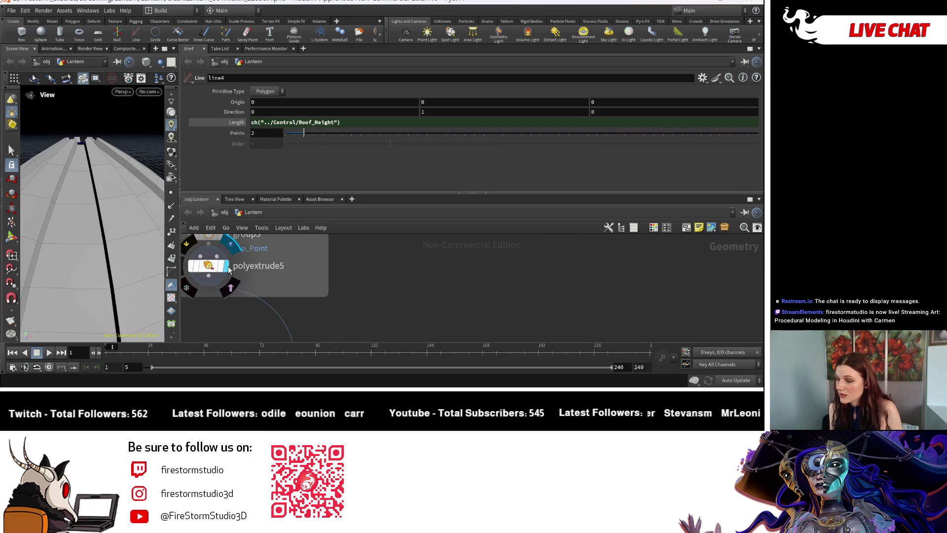
left_click(209, 265)
scroll(139, 193, "down", 10)
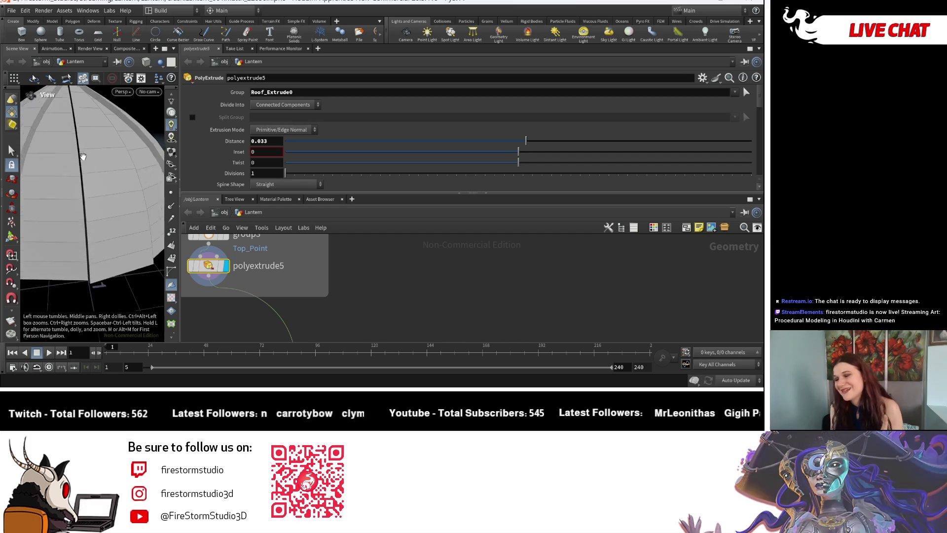
mouse_move(81, 212)
left_mouse_down()
mouse_move(93, 132)
mouse_move(97, 148)
left_mouse_up()
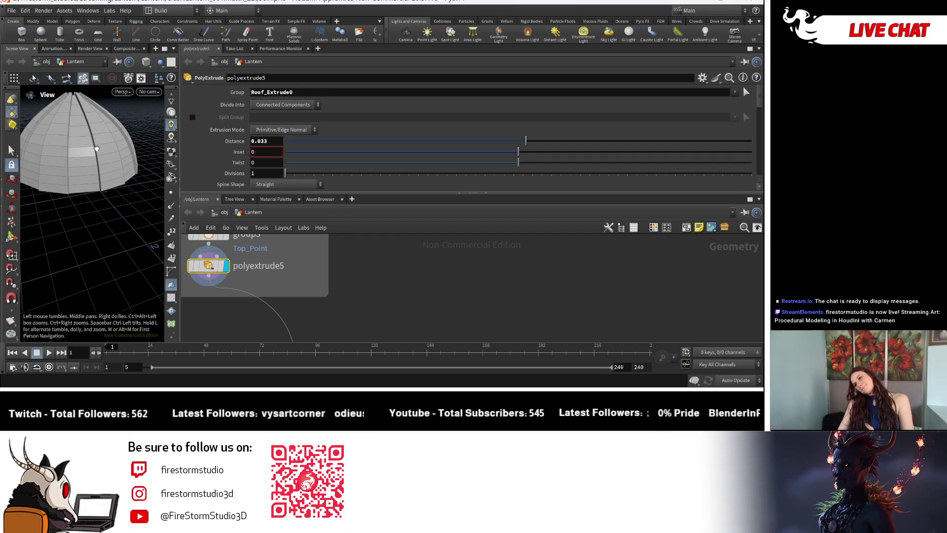
left_click_drag(97, 149, 97, 146)
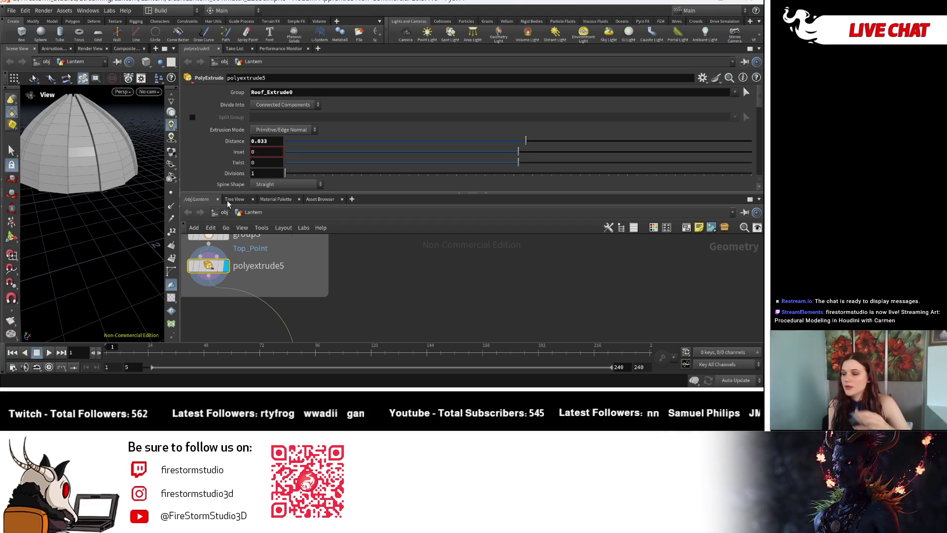
Pan the network to show the attribcreate7 to polyextrude5 chain and the whole graph
scroll(341, 292, "down", 2)
middle_click_drag(342, 292, 357, 330)
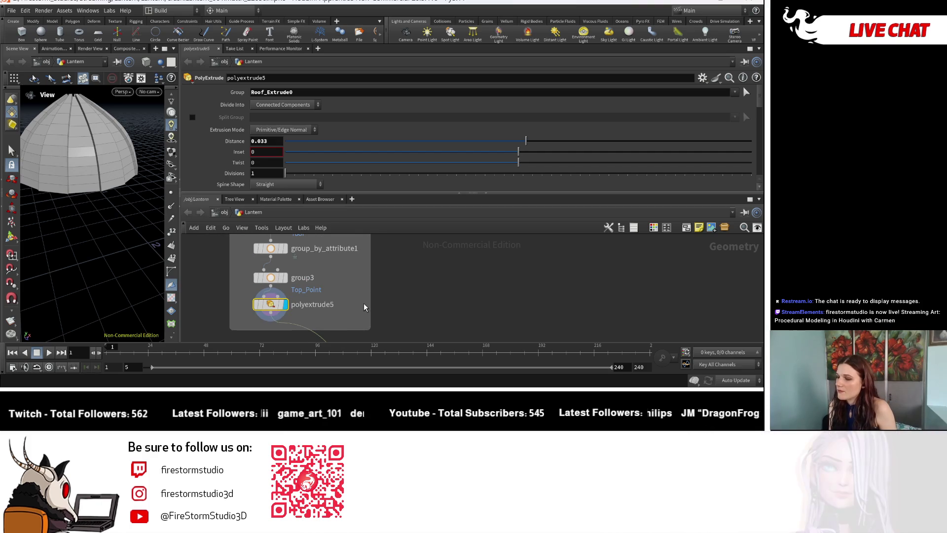
middle_click_drag(340, 250, 340, 270)
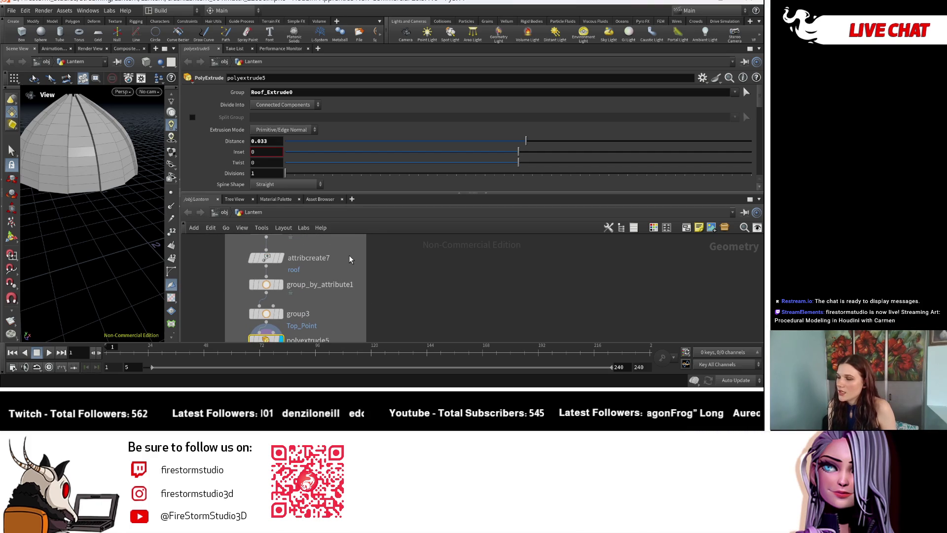
scroll(349, 259, "down", 4)
middle_click_drag(348, 254, 347, 319)
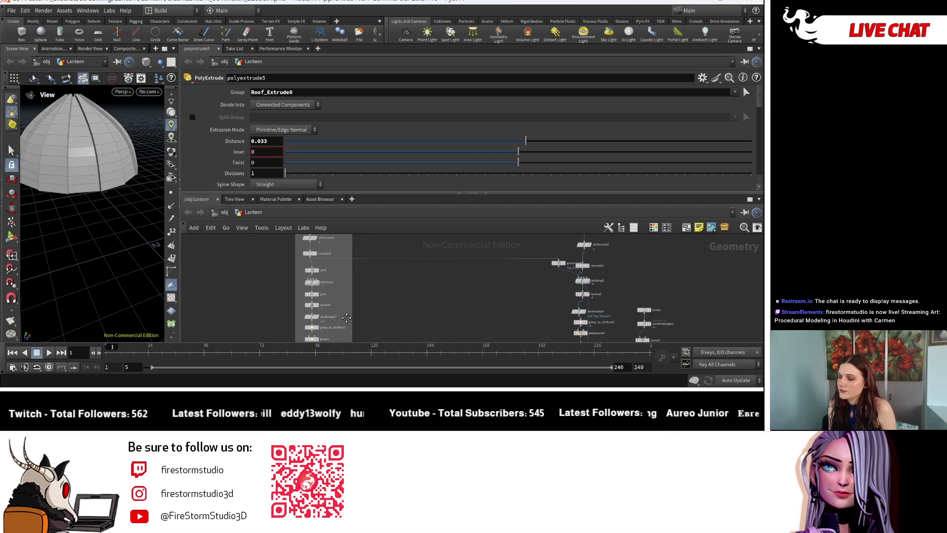
scroll(346, 320, "up", 5)
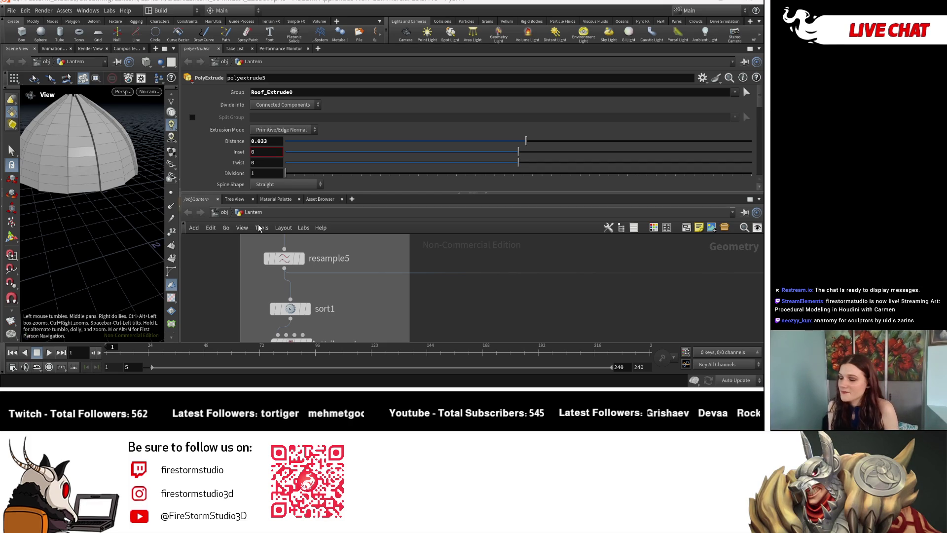
Move sort1 up closer to resample5 in the roof chain
scroll(360, 282, "down", 5)
scroll(365, 294, "up", 3)
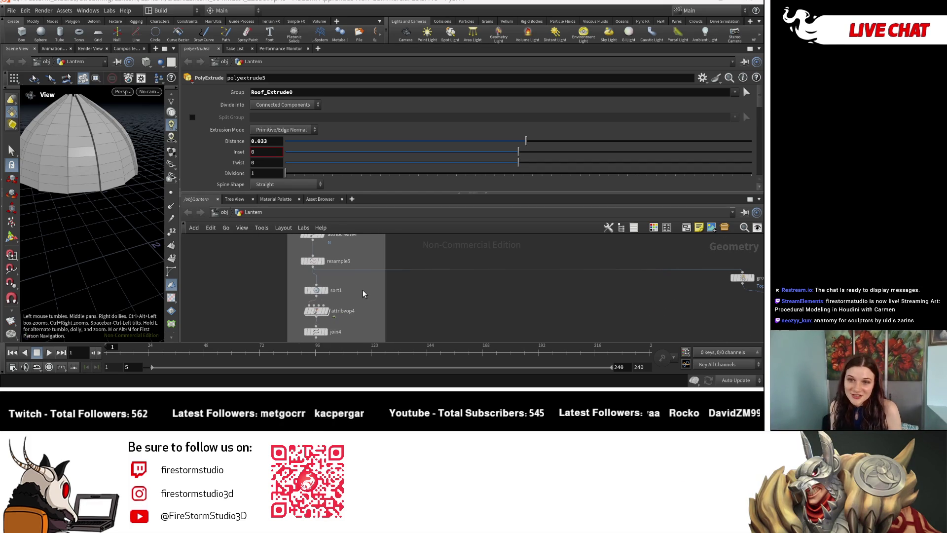
scroll(348, 266, "up", 2)
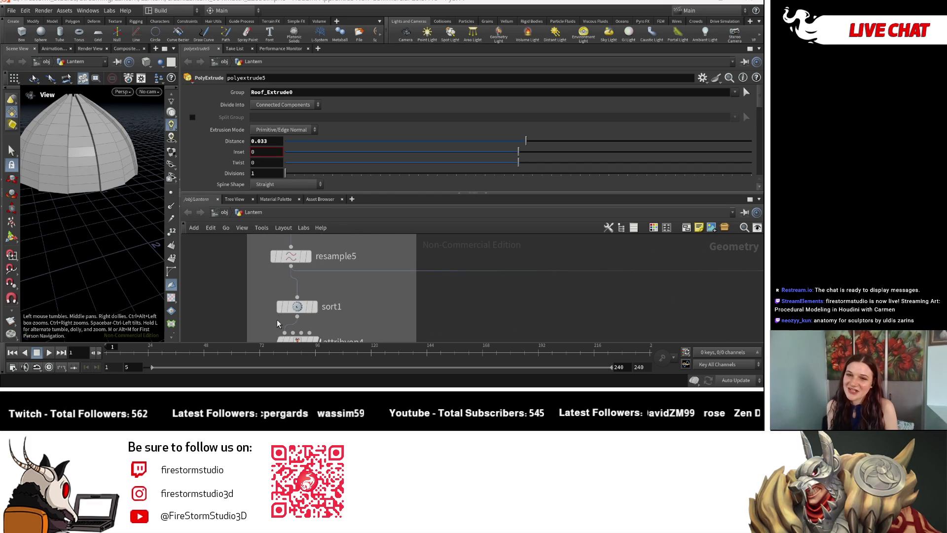
mouse_move(293, 311)
left_click_drag(299, 316, 292, 302)
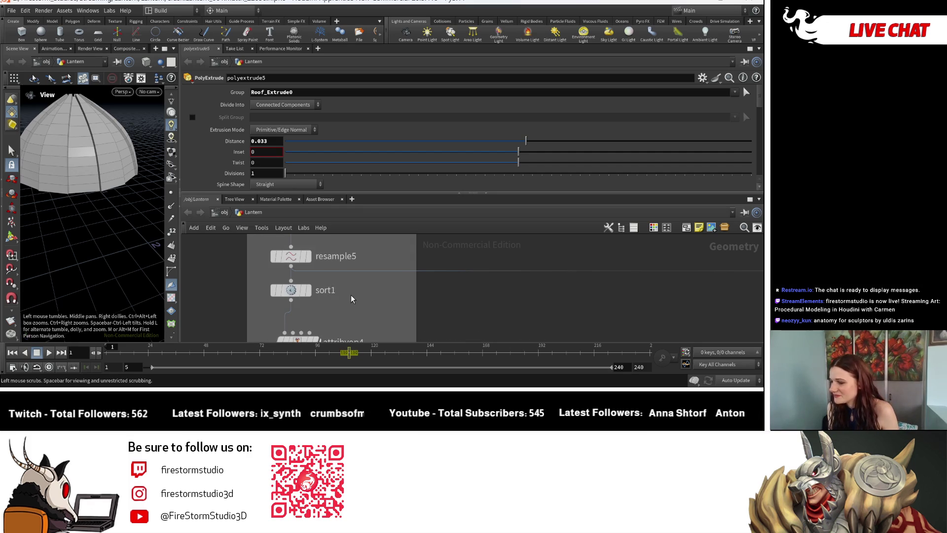
Select line4's Length expression referencing Roof_Height again
scroll(347, 294, "down", 4)
scroll(347, 291, "up", 5)
scroll(394, 282, "down", 4)
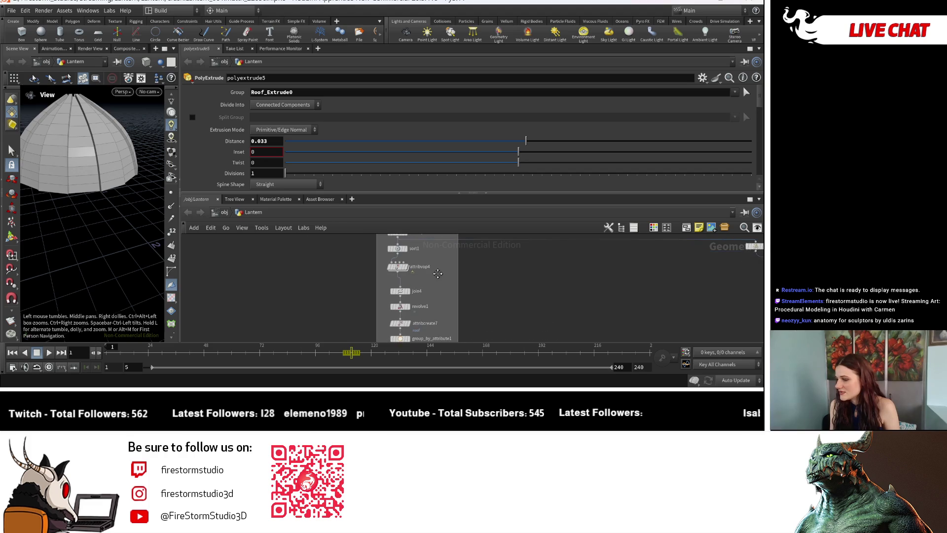
scroll(427, 284, "up", 4)
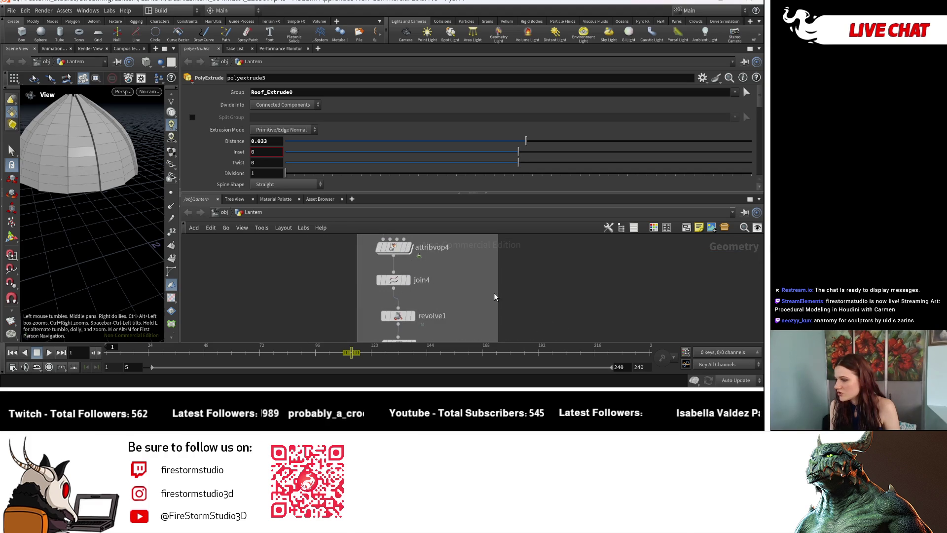
scroll(412, 317, "down", 6)
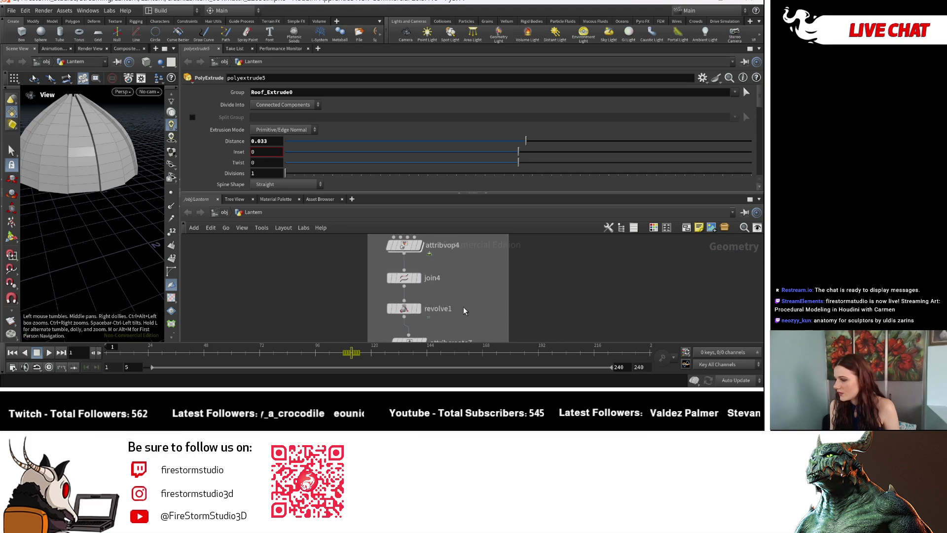
scroll(466, 323, "up", 3)
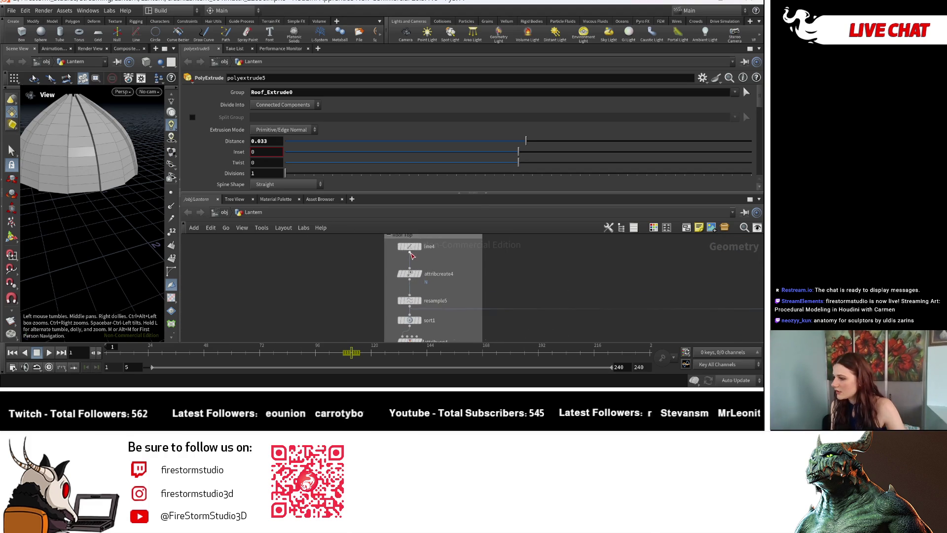
left_click(410, 246)
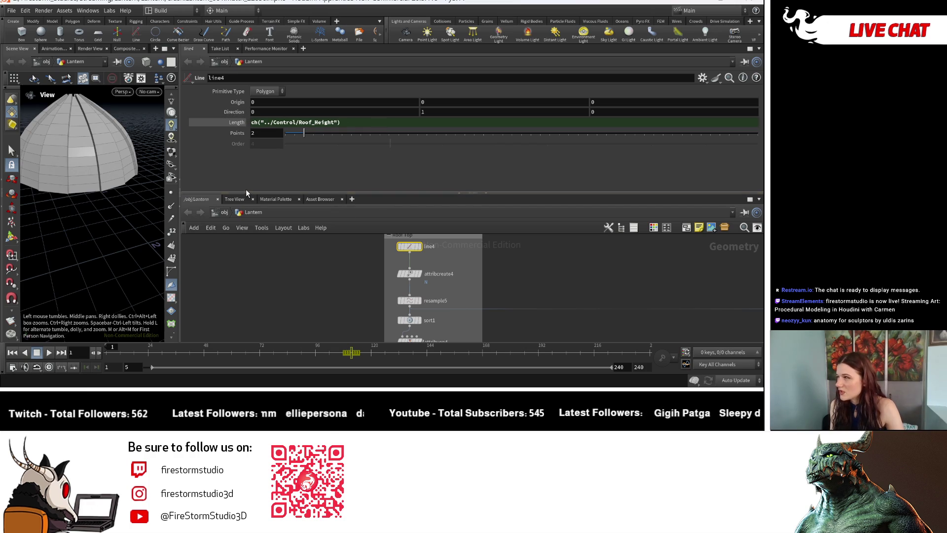
left_click_drag(360, 123, 228, 120)
Select the eleven nodes of the Roof Top branch
scroll(525, 246, "down", 5)
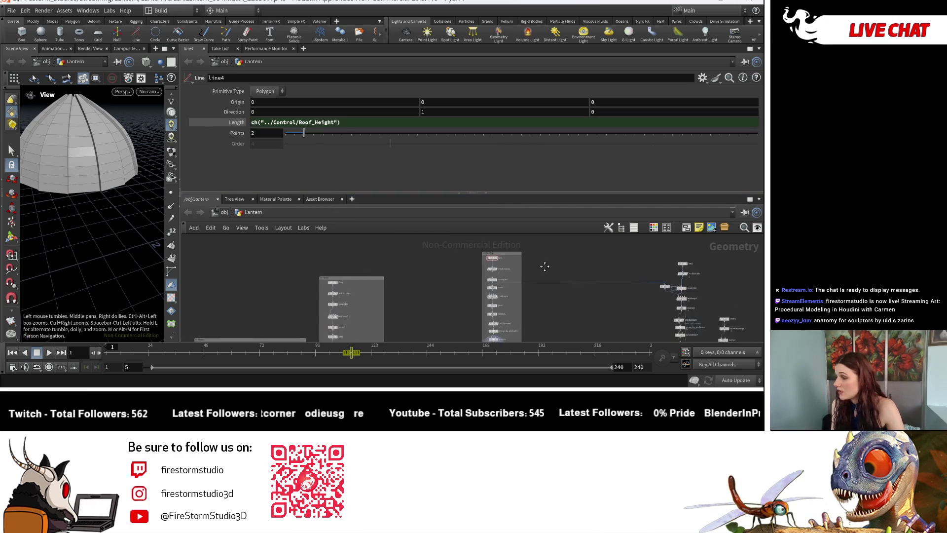
scroll(330, 252, "down", 2)
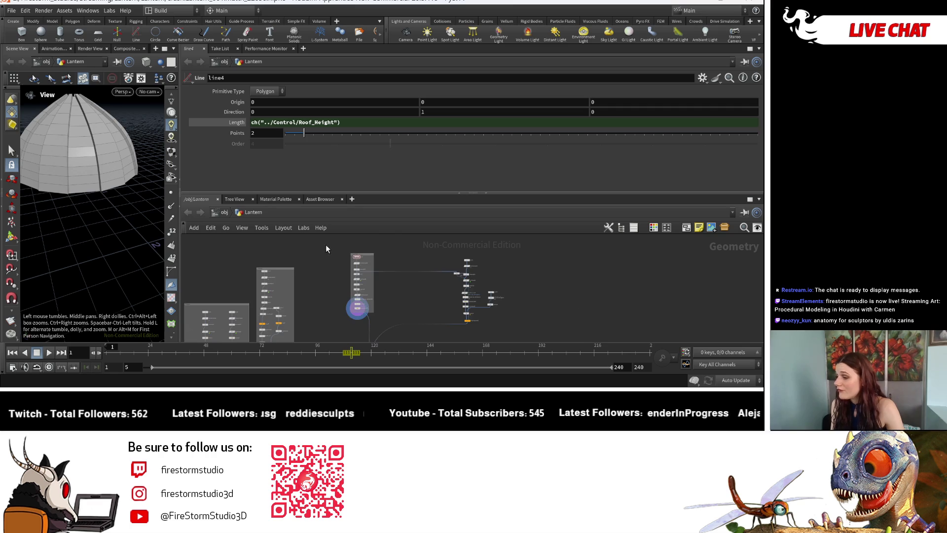
left_click_drag(383, 315, 383, 316)
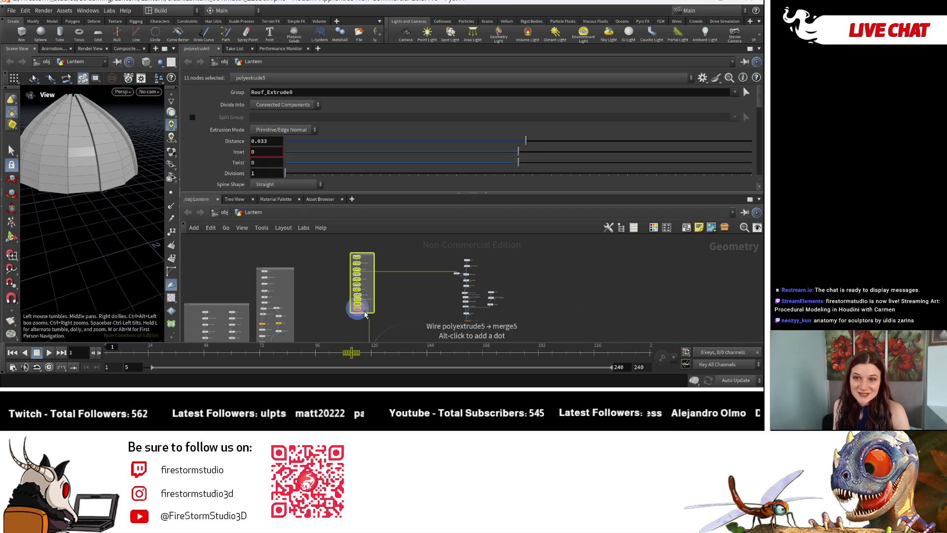
Place a copy of the eleven roof nodes beside the original Roof Top branch
scroll(383, 257, "up", 2)
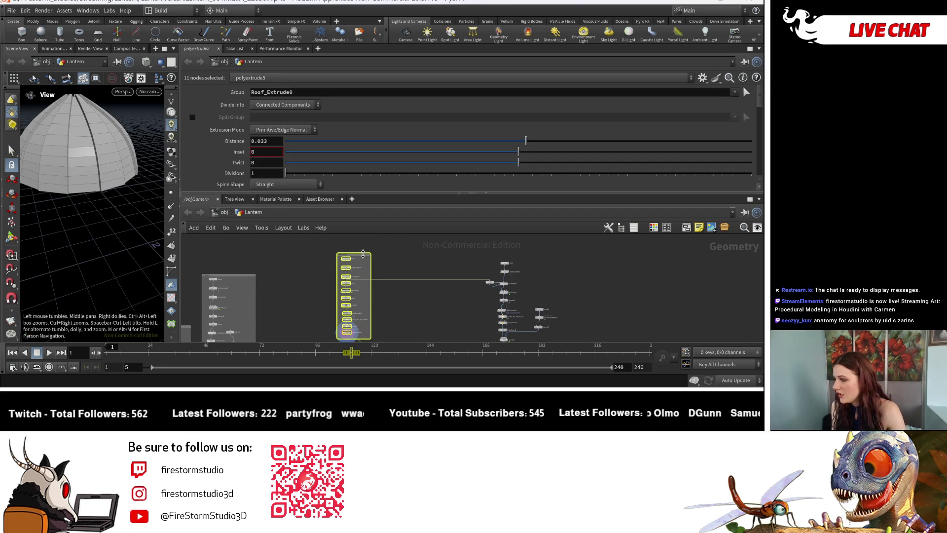
left_click_drag(353, 256, 402, 256)
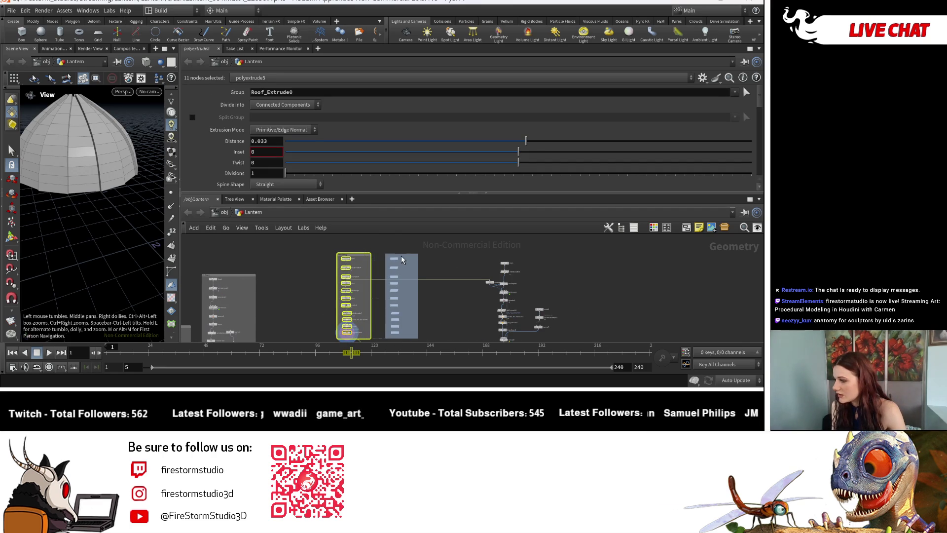
scroll(383, 294, "up", 2)
left_click(378, 275)
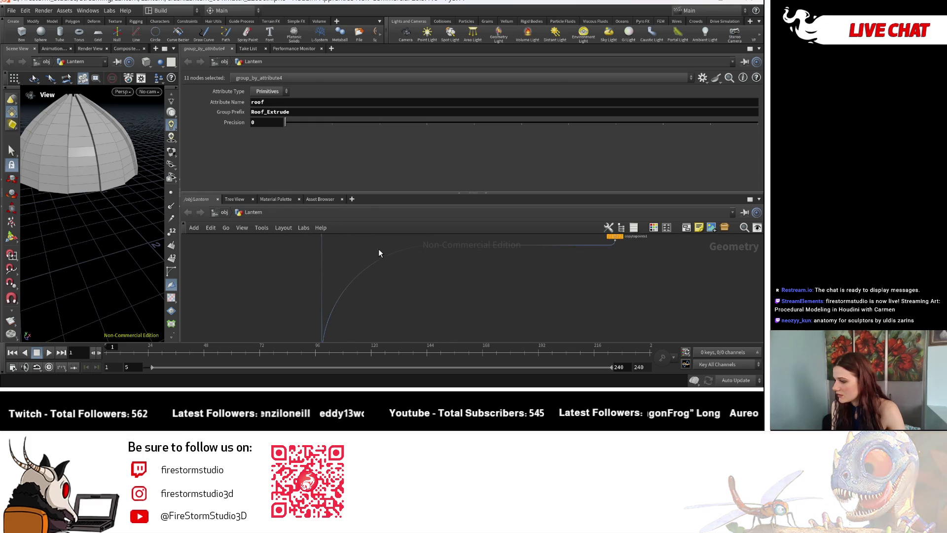
left_click(380, 253)
Expand the Placement network box and wire the copied polyextrude8's output into its merge5
scroll(364, 319, "down", 3)
scroll(363, 315, "up", 2)
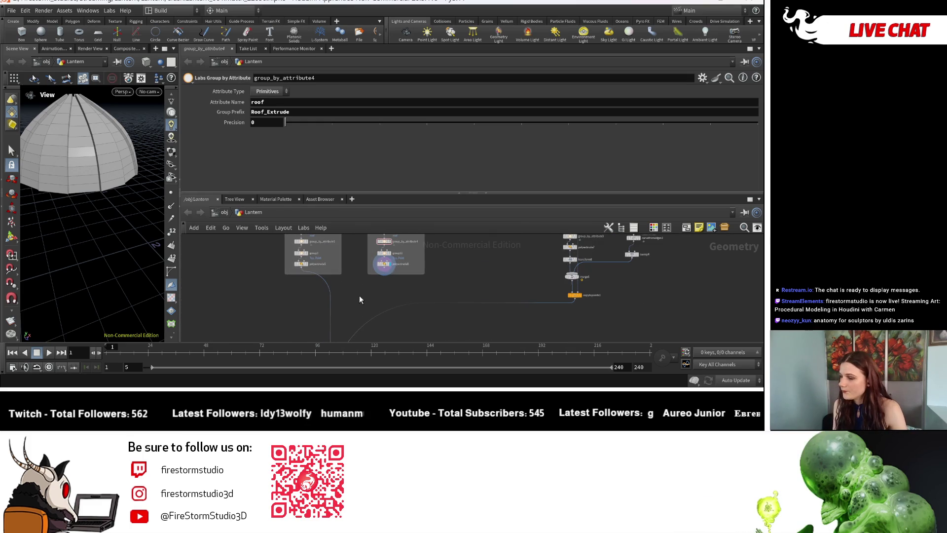
left_click(383, 269)
mouse_move(375, 296)
middle_mouse_down()
mouse_move(372, 253)
mouse_move(360, 275)
middle_mouse_up()
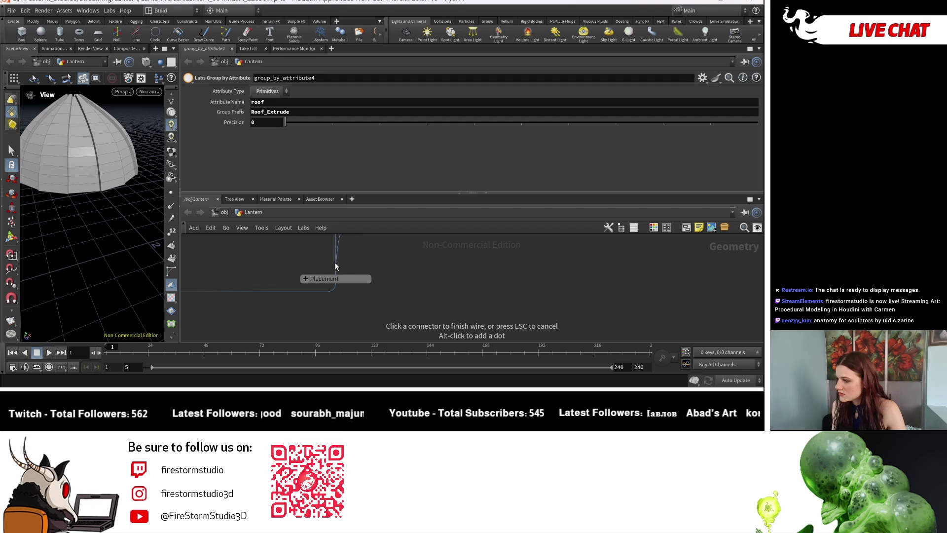
left_click(305, 279)
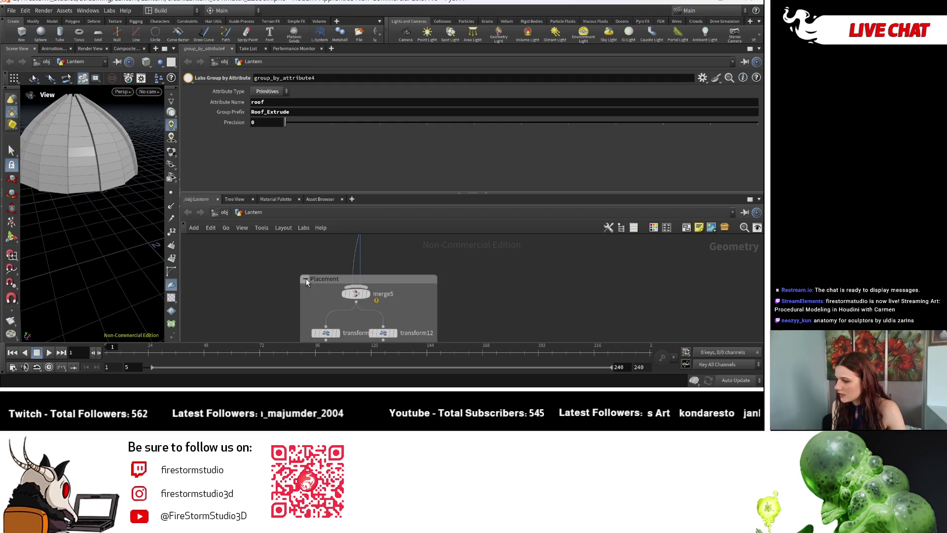
scroll(458, 265, "down", 3)
middle_click_drag(458, 265, 401, 309)
left_click(404, 254)
mouse_move(405, 263)
middle_mouse_down()
mouse_move(421, 341)
mouse_move(392, 307)
mouse_move(356, 329)
mouse_move(299, 335)
middle_mouse_up()
left_click(375, 327)
scroll(421, 282, "down", 3)
Delete line7's Length channel expression so the length becomes a plain 1
middle_click_drag(422, 282, 404, 334)
scroll(372, 296, "up", 3)
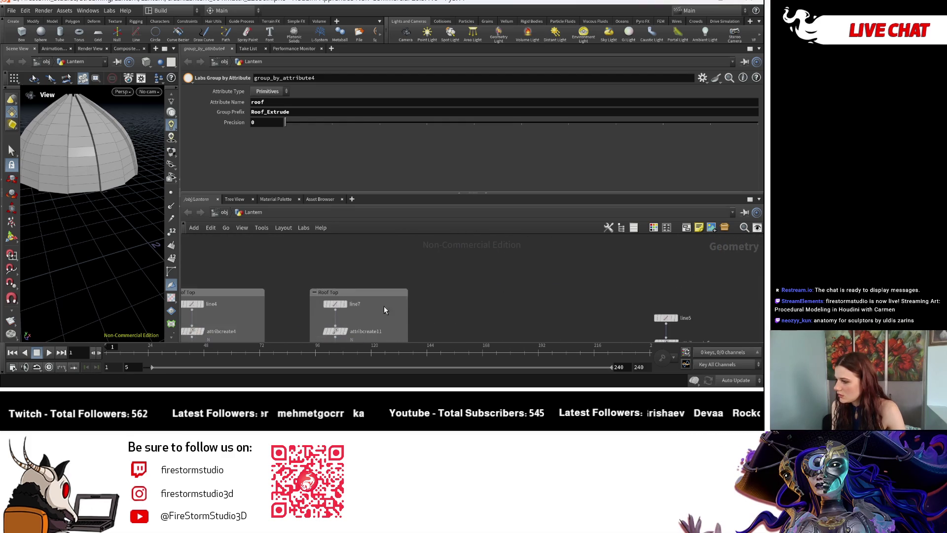
scroll(371, 297, "down", 3)
middle_click_drag(372, 297, 289, 302)
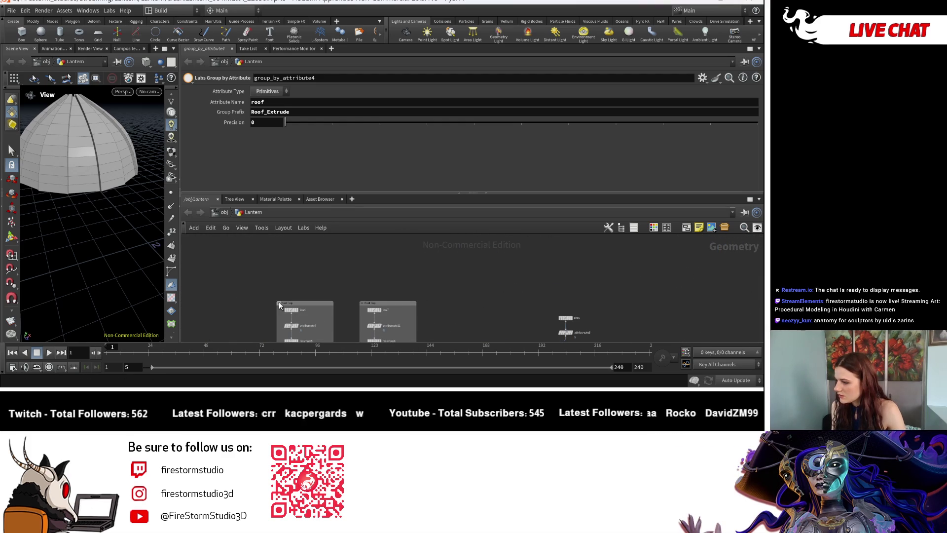
scroll(354, 298, "up", 5)
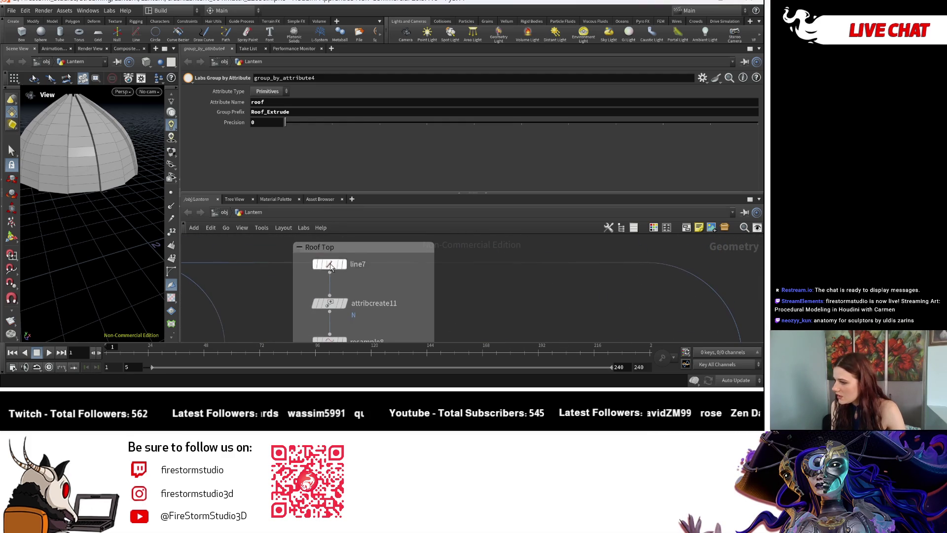
left_click(329, 266)
key("Return")
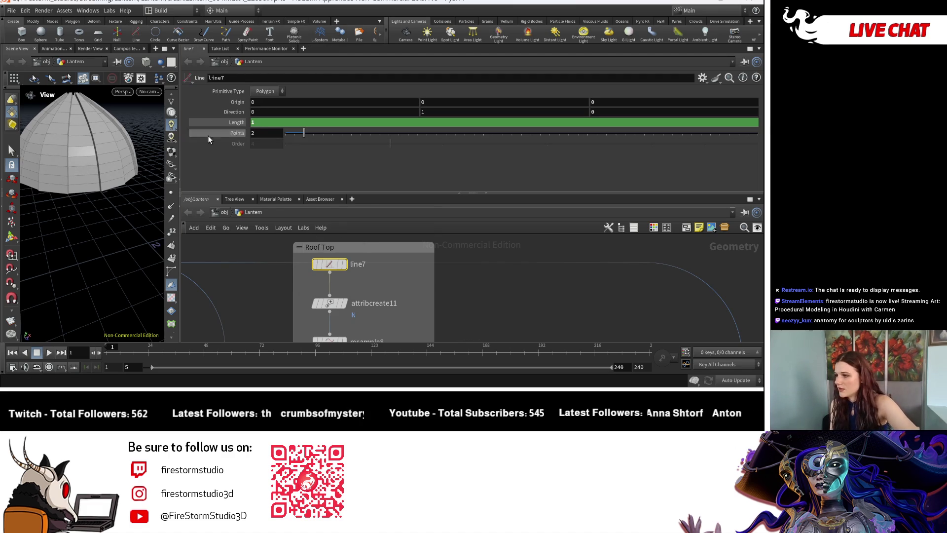
right_click(240, 123)
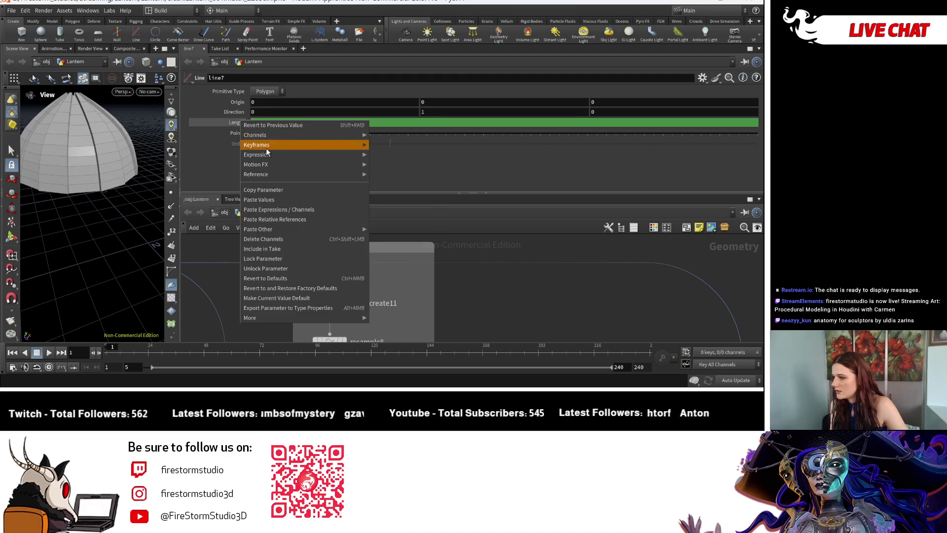
left_click(280, 219)
right_click(235, 125)
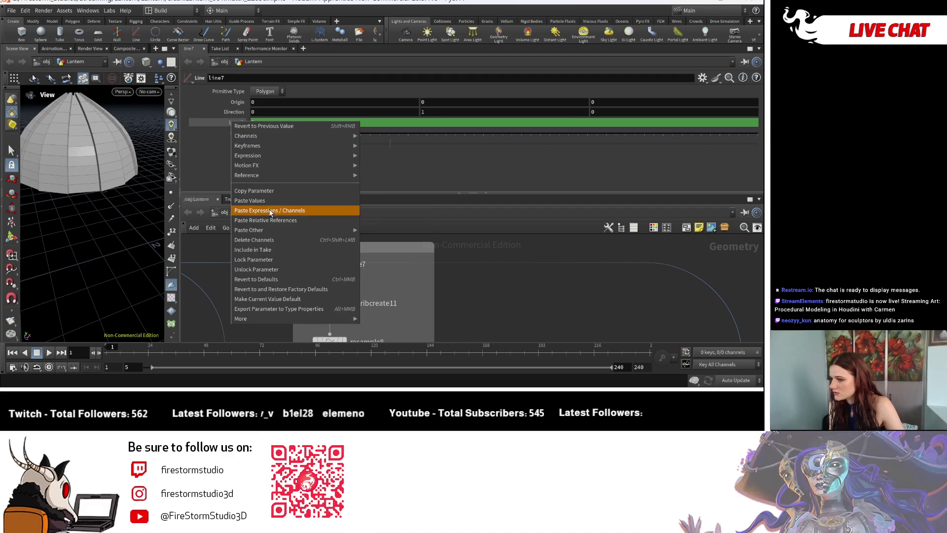
left_click(274, 225)
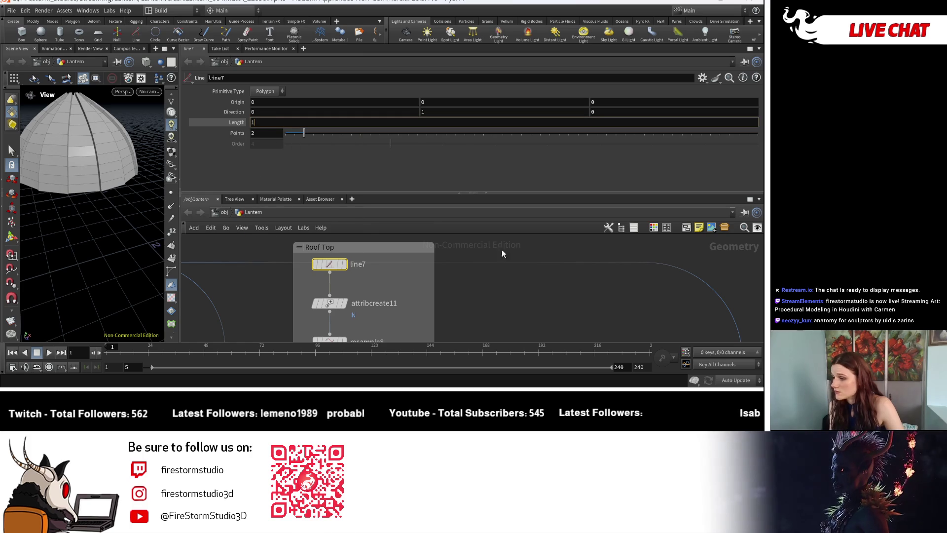
Display line7 as a single vertical line and orbit around it
scroll(435, 287, "down", 2)
scroll(394, 267, "up", 2)
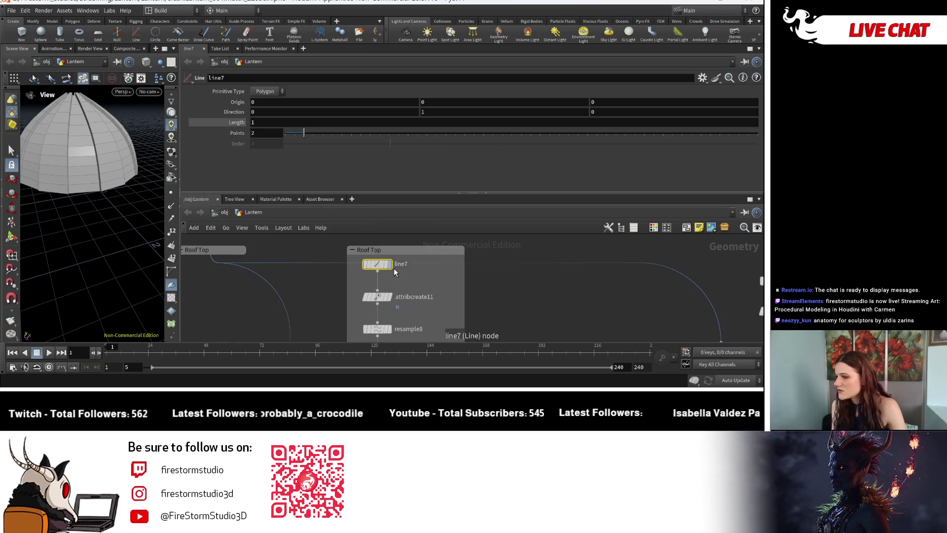
left_click(389, 265)
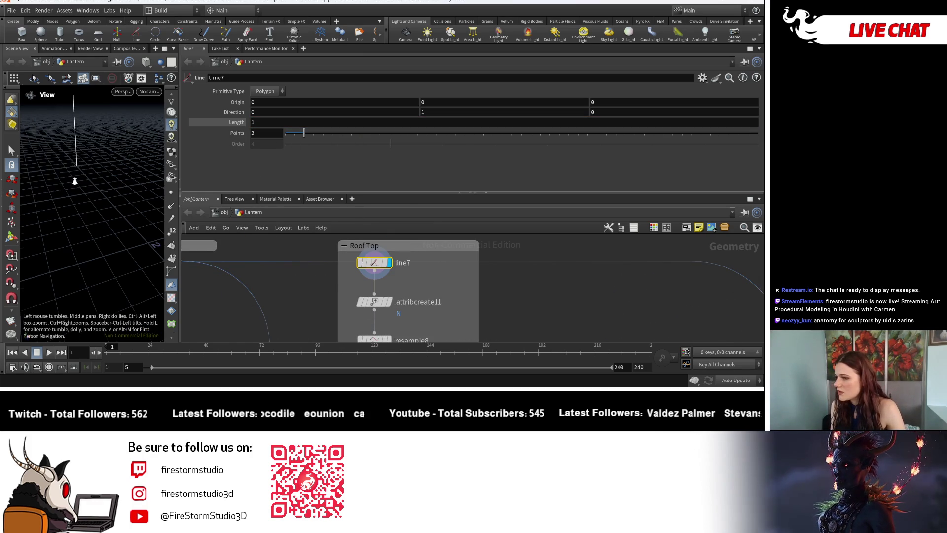
scroll(442, 334, "down", 2)
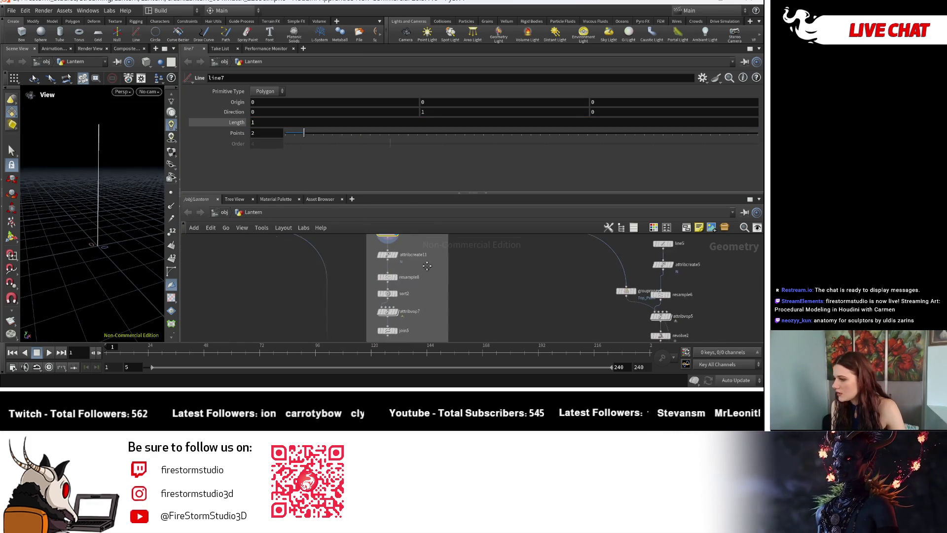
scroll(392, 254, "up", 2)
mouse_move(392, 254)
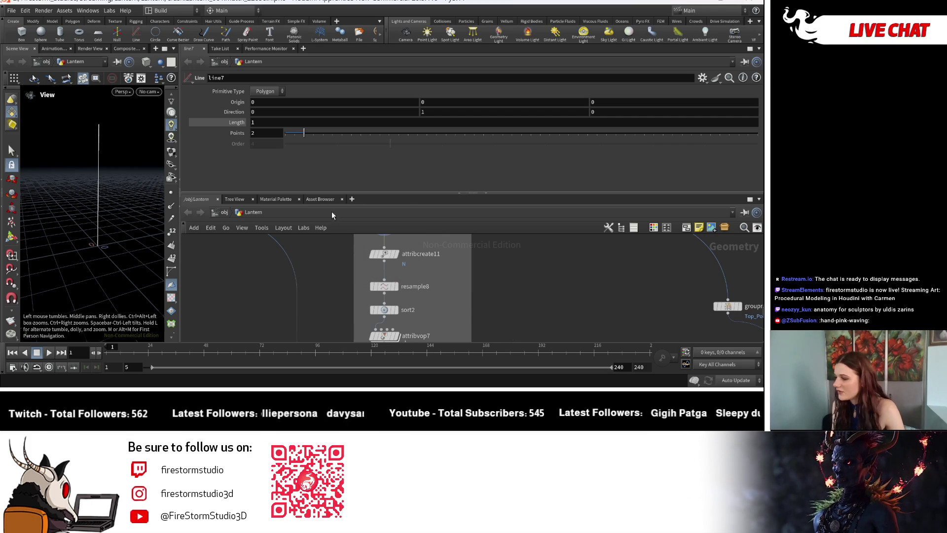
middle_click_drag(436, 296, 418, 340)
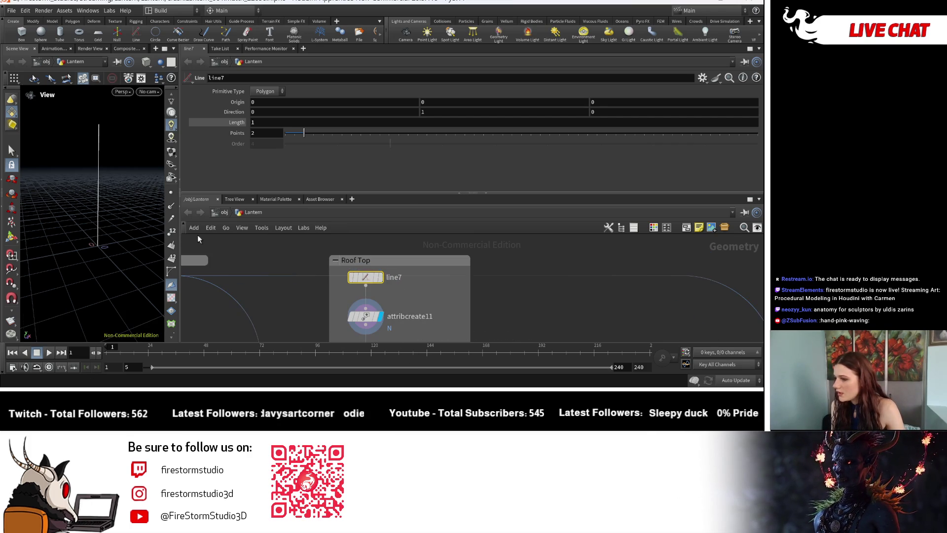
mouse_move(64, 214)
left_mouse_down()
mouse_move(97, 237)
mouse_move(109, 181)
mouse_move(67, 205)
mouse_move(86, 239)
mouse_move(94, 232)
left_mouse_up()
Begin renaming attribcreate11 to attrib_N
scroll(277, 267, "down", 3)
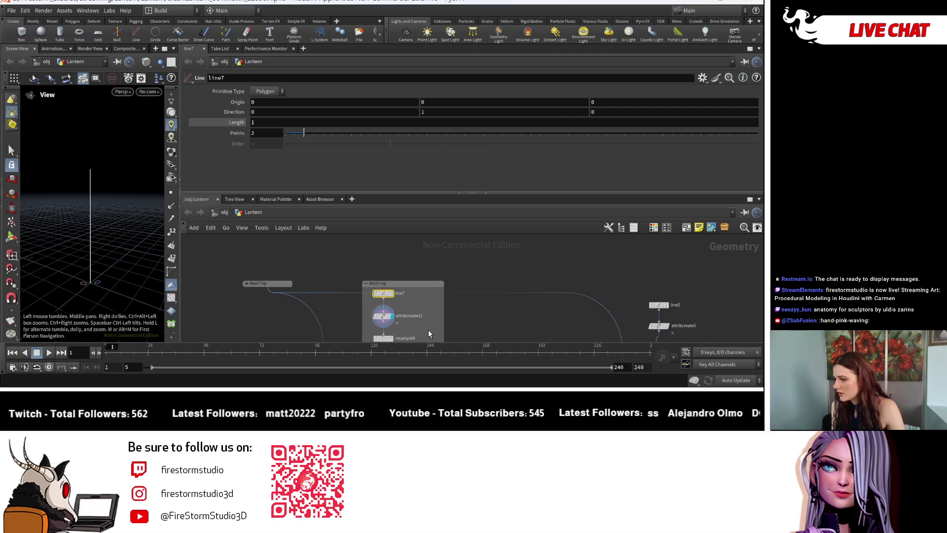
scroll(383, 266, "up", 2)
scroll(374, 259, "up", 1)
double_click(387, 243)
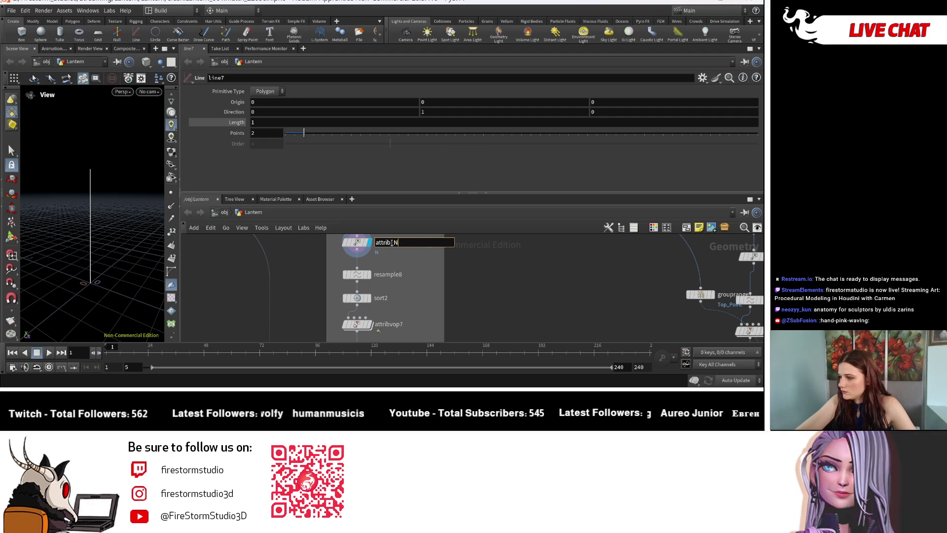
Confirm the attrib_N name and rename resample8 to resample_curveu
key("BackSpace")
key("Return")
middle_click_drag(390, 244, 395, 263)
double_click(399, 295)
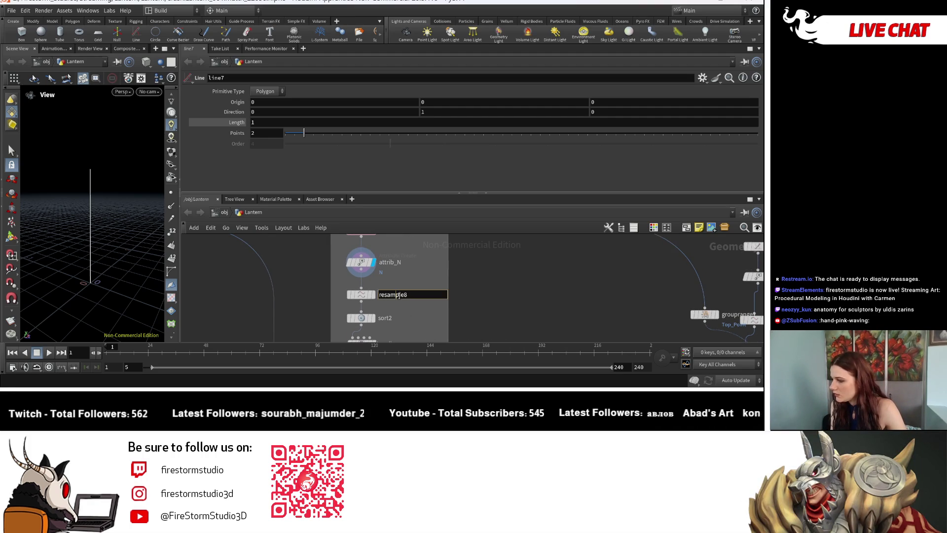
left_click(364, 296)
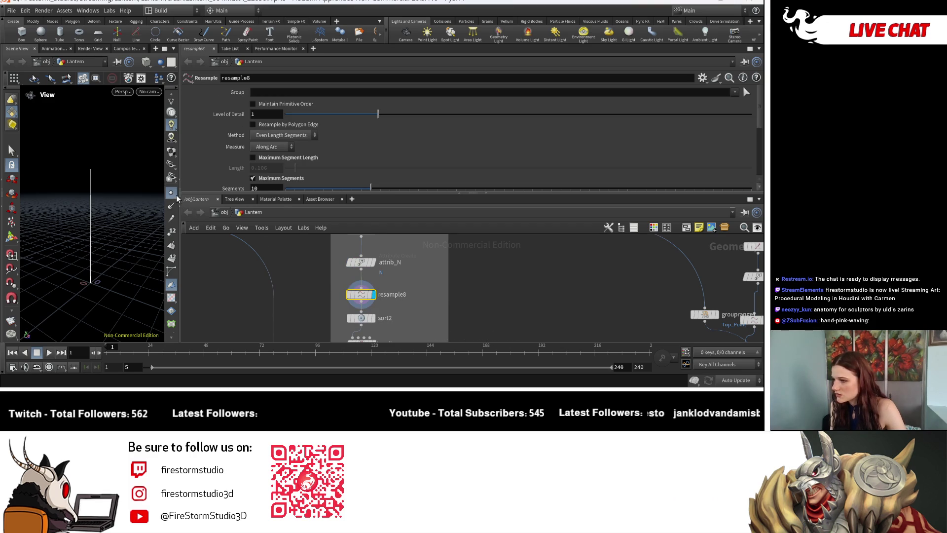
Display the resampled line's evenly spaced points and orbit to see the whole curve
left_click_drag(88, 244, 106, 267)
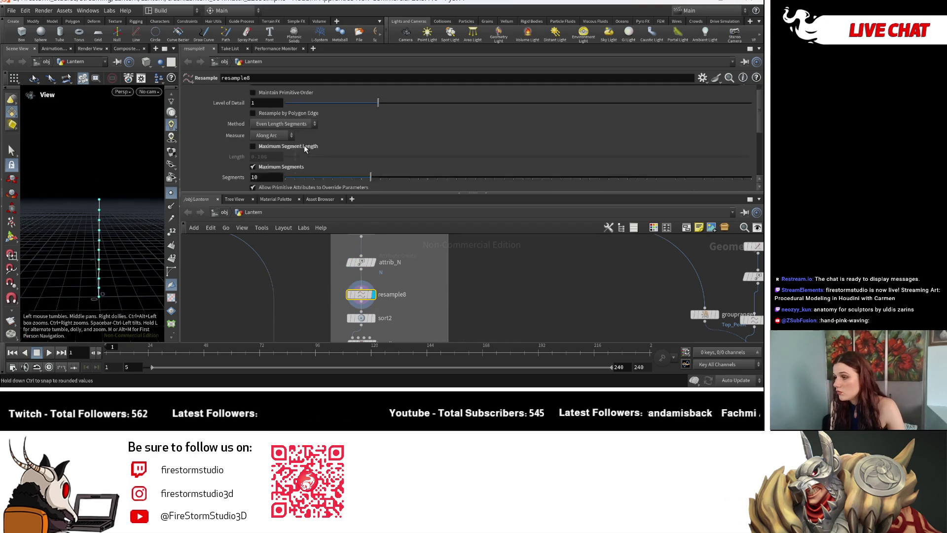
key("Down")
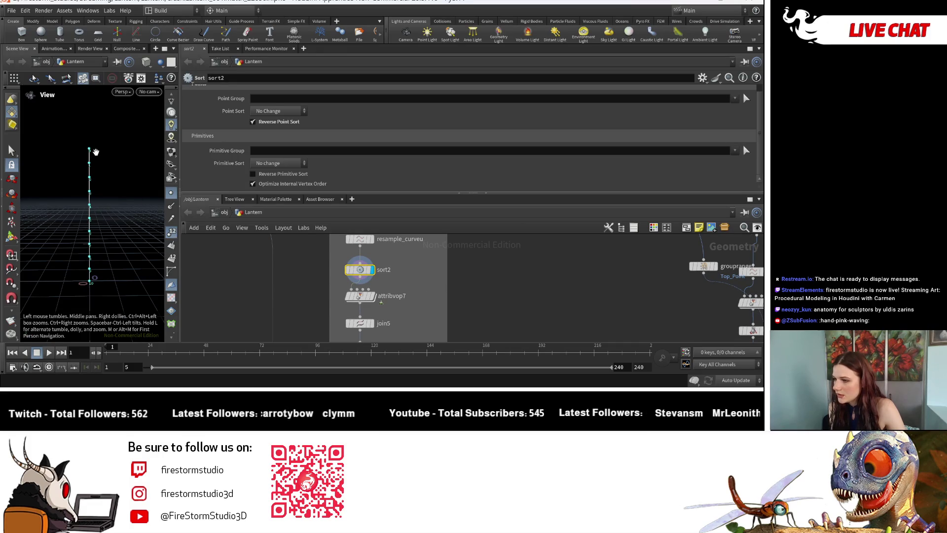
left_click(370, 239)
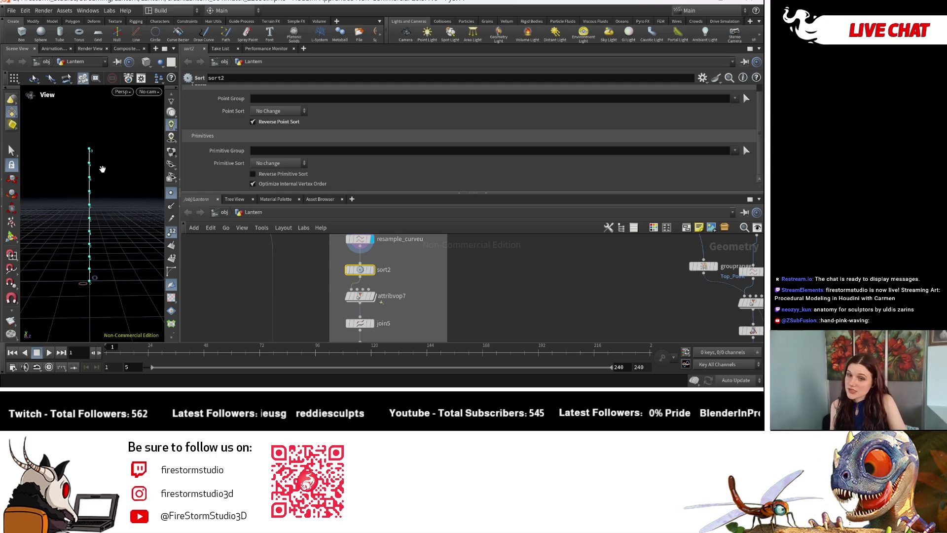
mouse_move(103, 180)
left_mouse_down()
mouse_move(121, 246)
mouse_move(129, 234)
left_mouse_up()
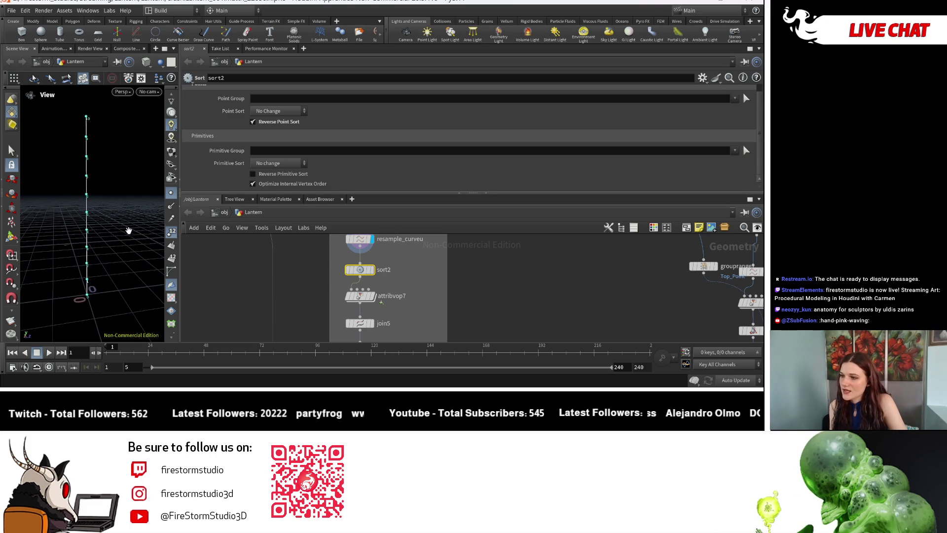
left_click_drag(108, 157, 103, 159)
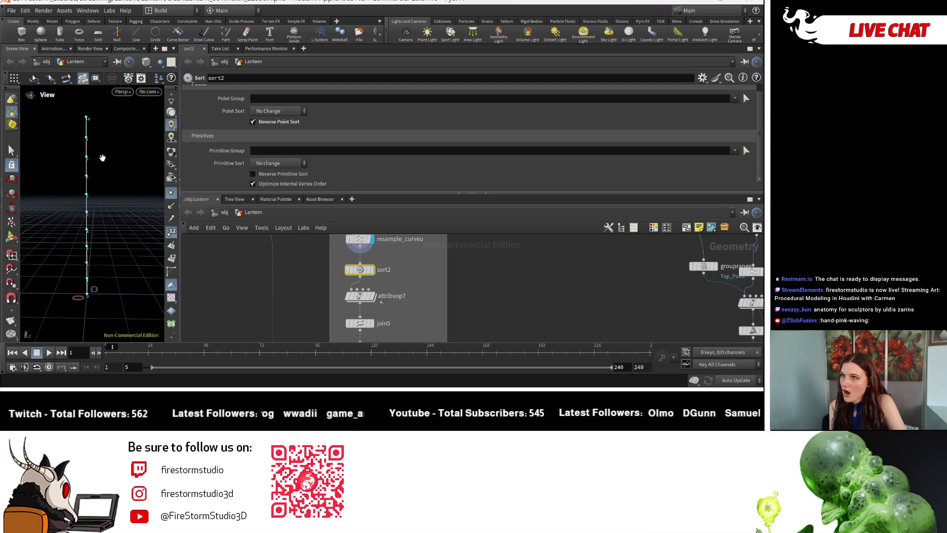
scroll(375, 296, "down", 5)
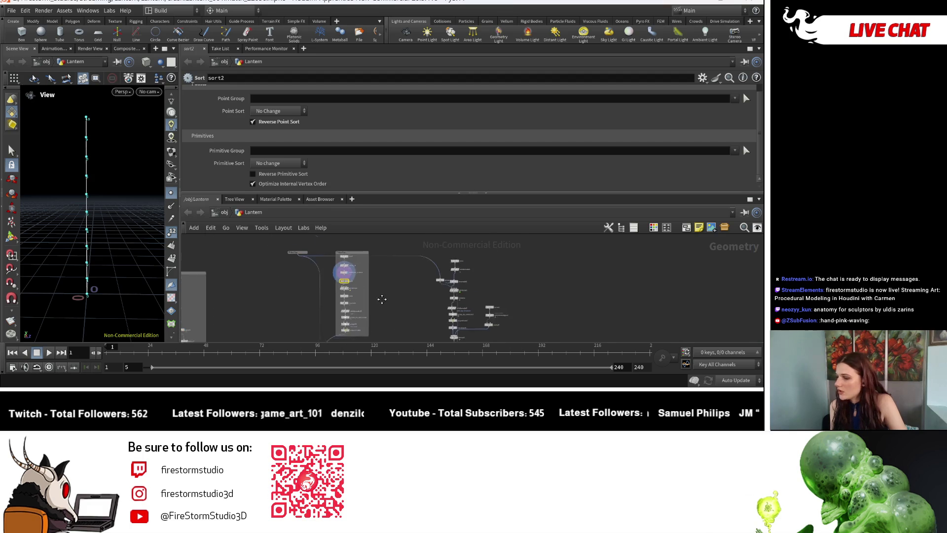
Display the merged lantern geometry with point numbers and markers turned off
scroll(320, 308, "up", 5)
left_click(314, 304)
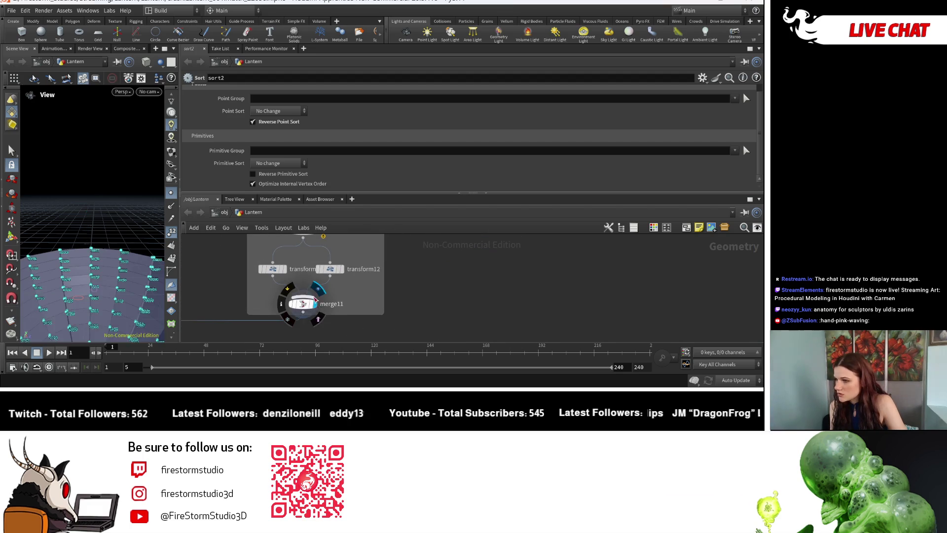
left_click_drag(102, 179, 94, 182)
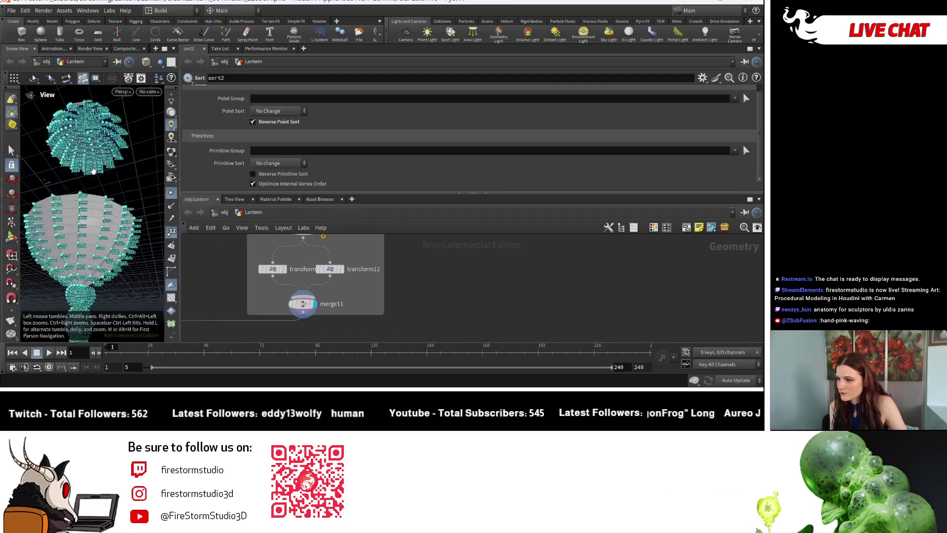
left_click(171, 231)
left_click(171, 193)
mouse_move(110, 249)
left_mouse_down()
mouse_move(63, 276)
mouse_move(82, 267)
left_mouse_up()
Inspect the ribbed dome and spire, then frame and pan the whole node network
scroll(121, 262, "up", 5)
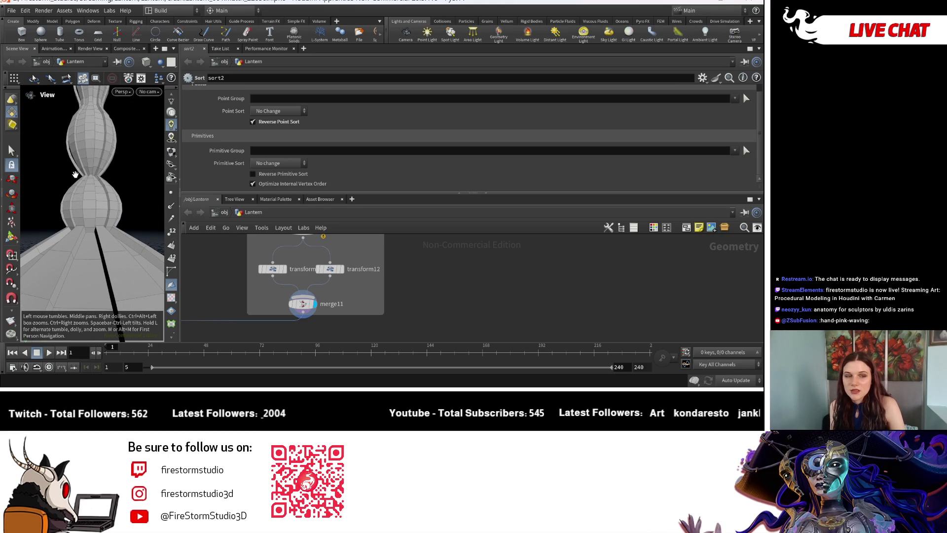
left_click_drag(81, 192, 83, 192)
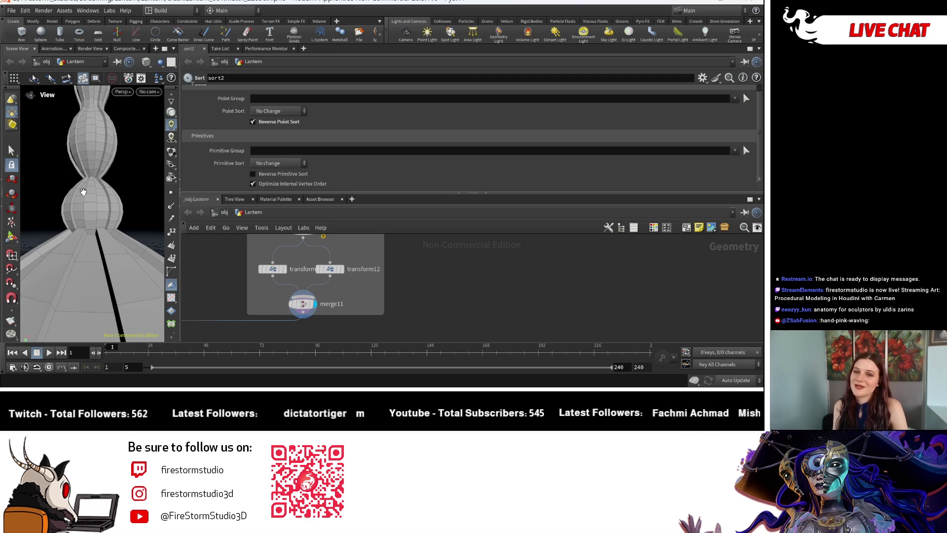
mouse_move(83, 192)
left_mouse_down()
mouse_move(91, 126)
mouse_move(113, 166)
mouse_move(76, 123)
left_mouse_up()
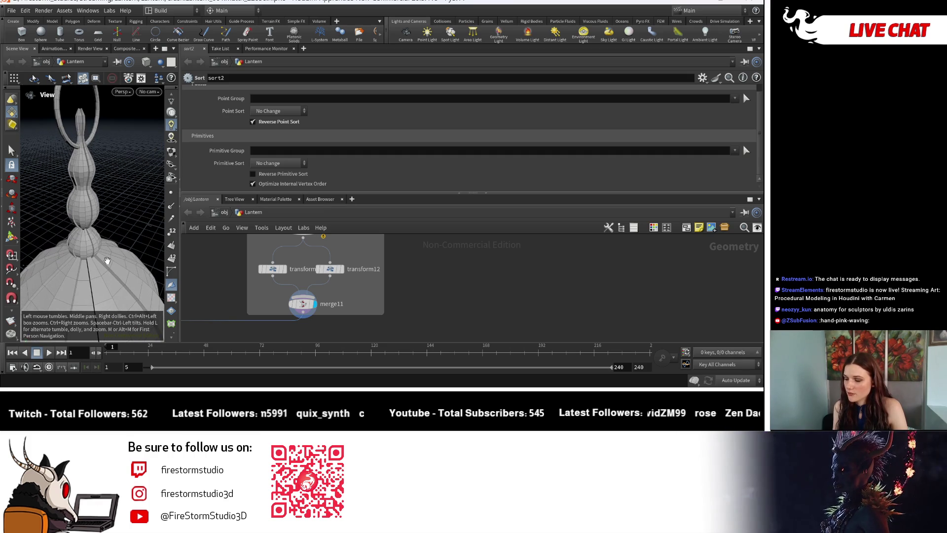
scroll(84, 208, "up", 5)
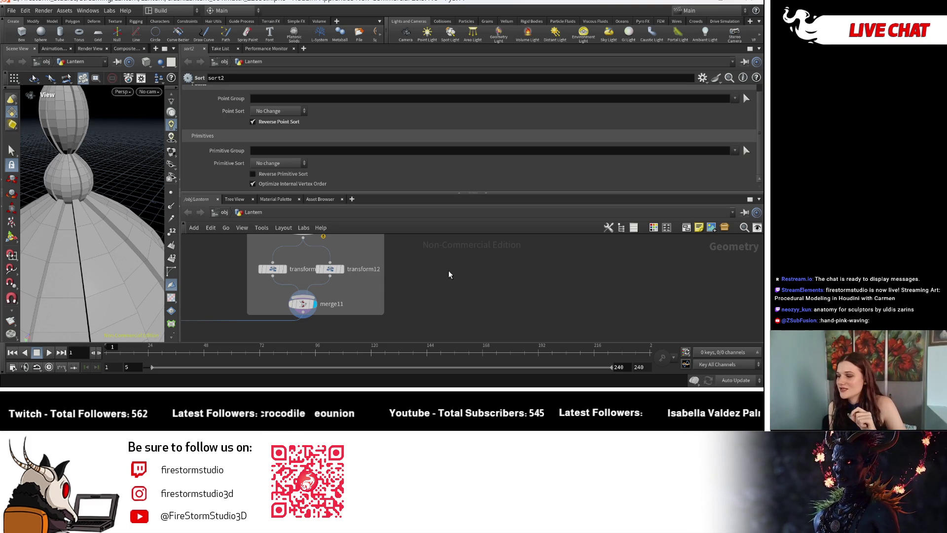
scroll(430, 272, "down", 3)
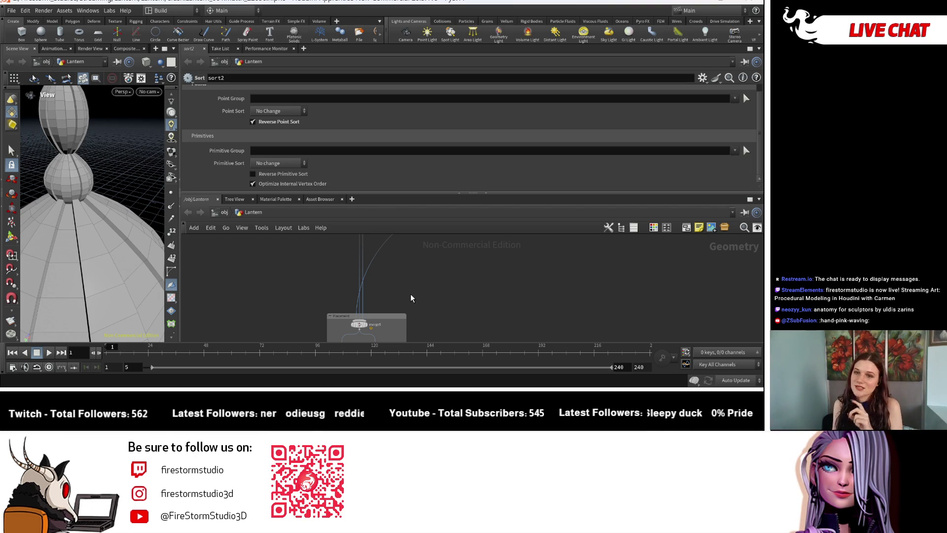
key("h")
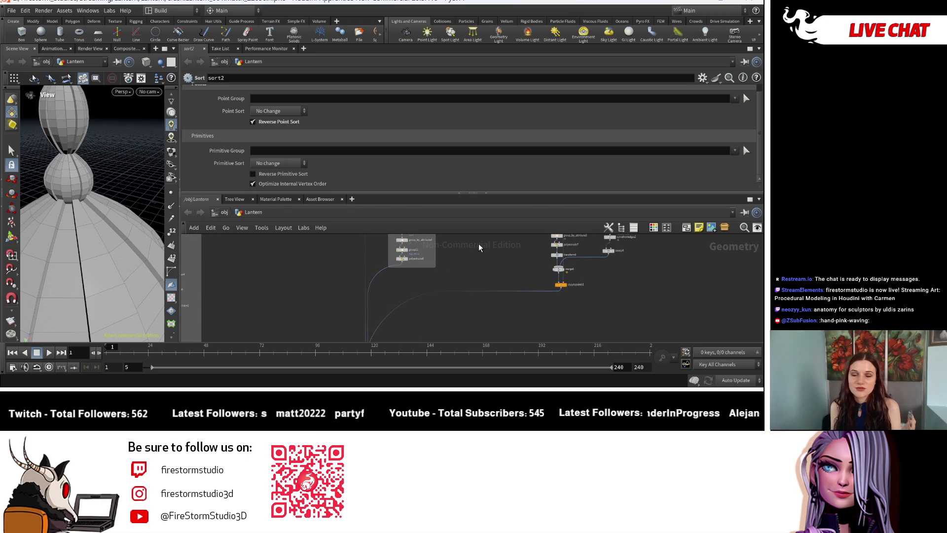
mouse_move(478, 241)
middle_mouse_down()
mouse_move(405, 340)
mouse_move(404, 312)
middle_mouse_up()
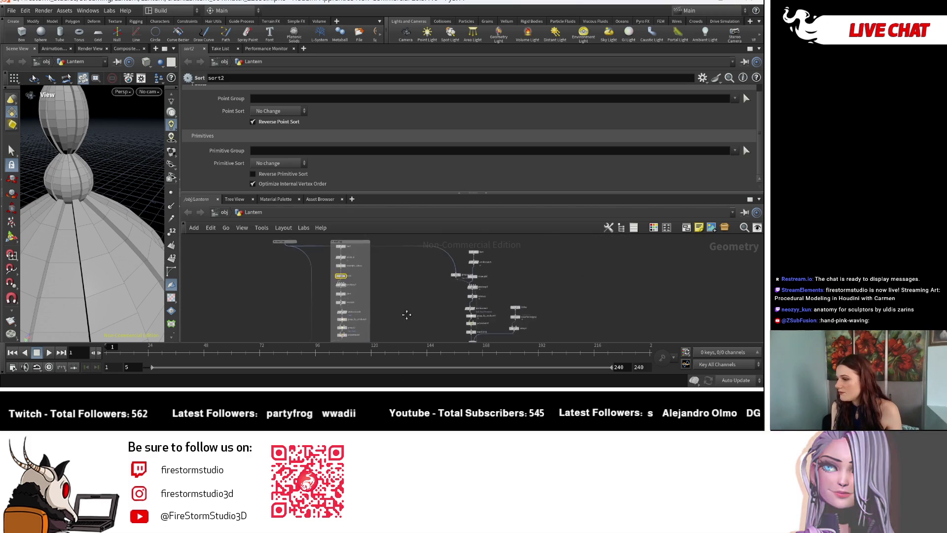
Display sort2's result and orbit in on the curve points
scroll(347, 279, "up", 10)
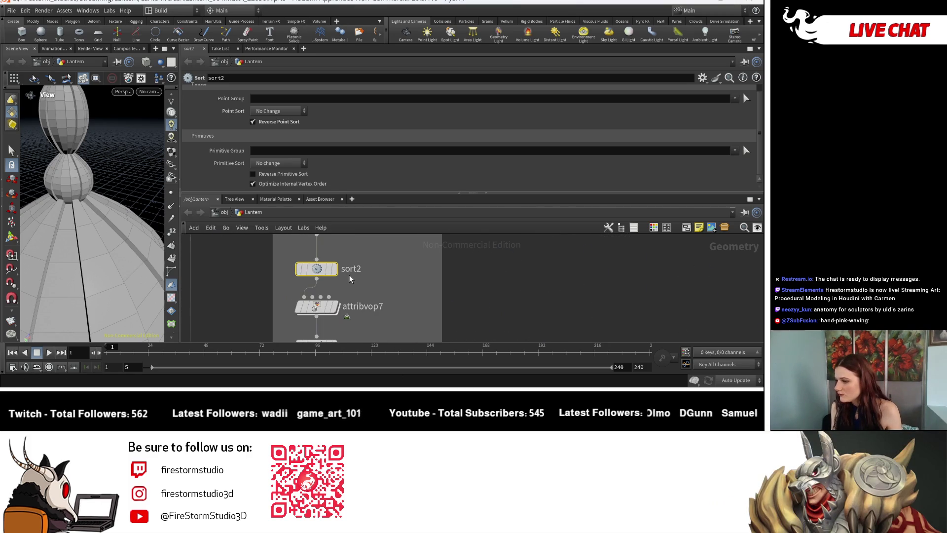
left_click(333, 268)
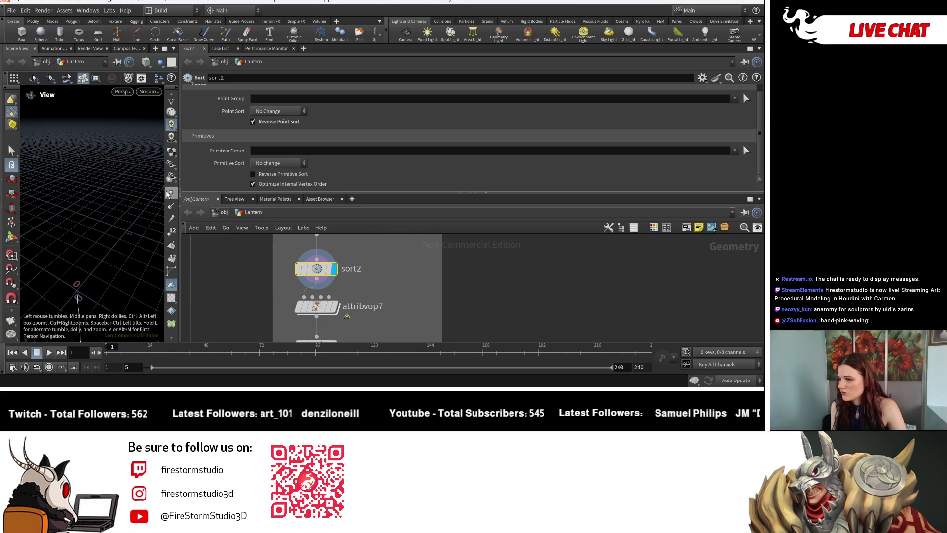
mouse_move(123, 207)
middle_mouse_down()
mouse_move(113, 232)
mouse_move(137, 281)
mouse_move(111, 268)
middle_mouse_up()
mouse_move(112, 269)
left_mouse_down()
mouse_move(118, 164)
mouse_move(90, 214)
mouse_move(88, 165)
mouse_move(16, 154)
left_mouse_up()
mouse_move(40, 202)
left_mouse_down()
mouse_move(64, 249)
mouse_move(80, 205)
mouse_move(84, 113)
mouse_move(131, 209)
mouse_move(119, 197)
mouse_move(158, 222)
left_mouse_up()
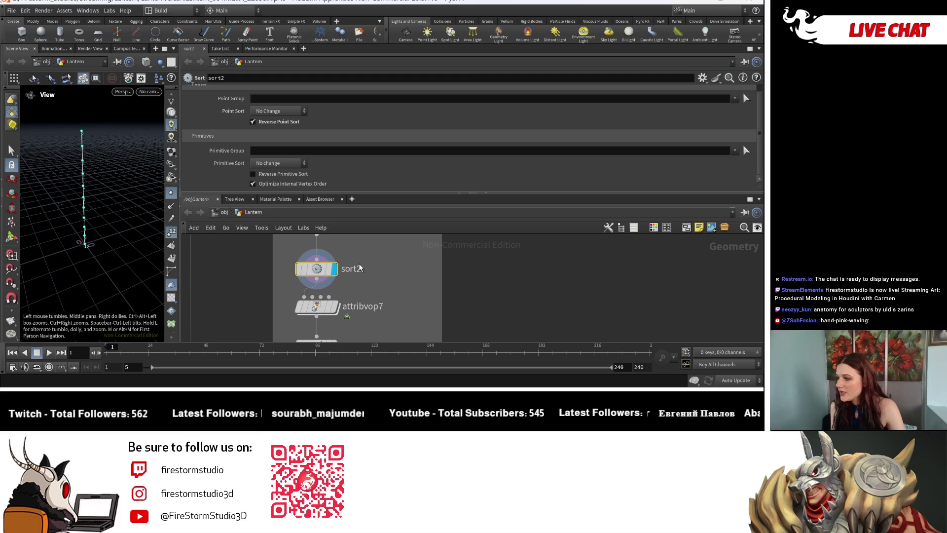
scroll(296, 246, "down", 2)
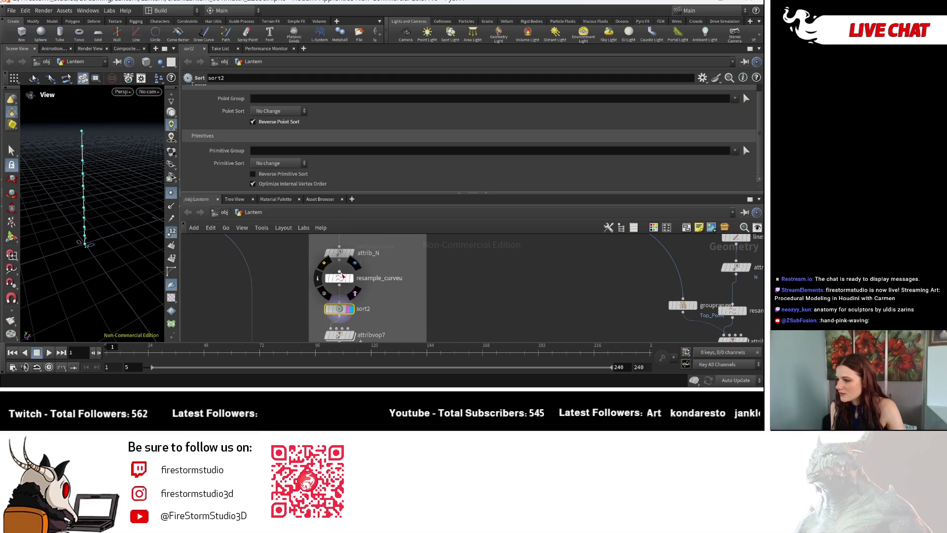
Set resample_curveu's Maximum Segments to 17 and orbit around the resampled curve
left_click(340, 278)
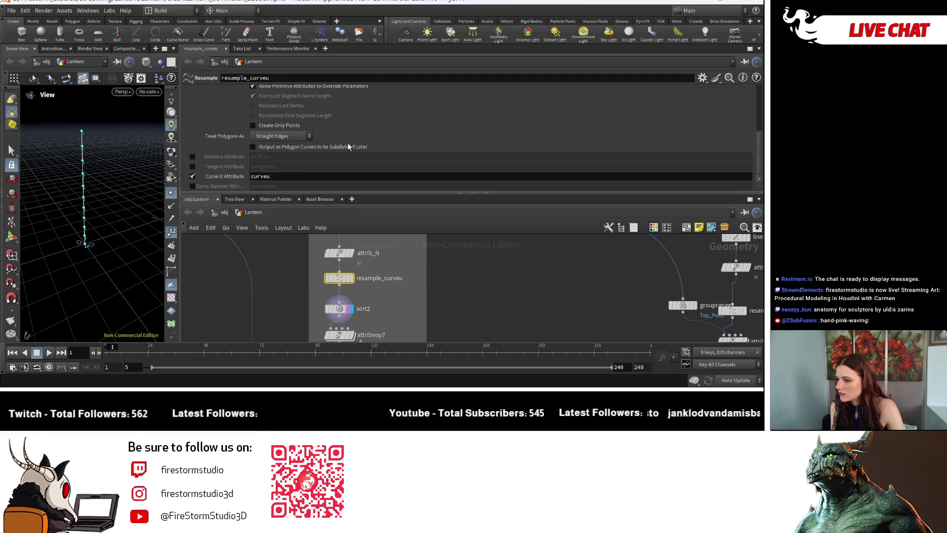
scroll(347, 146, "up", 3)
left_click_drag(373, 145, 443, 143)
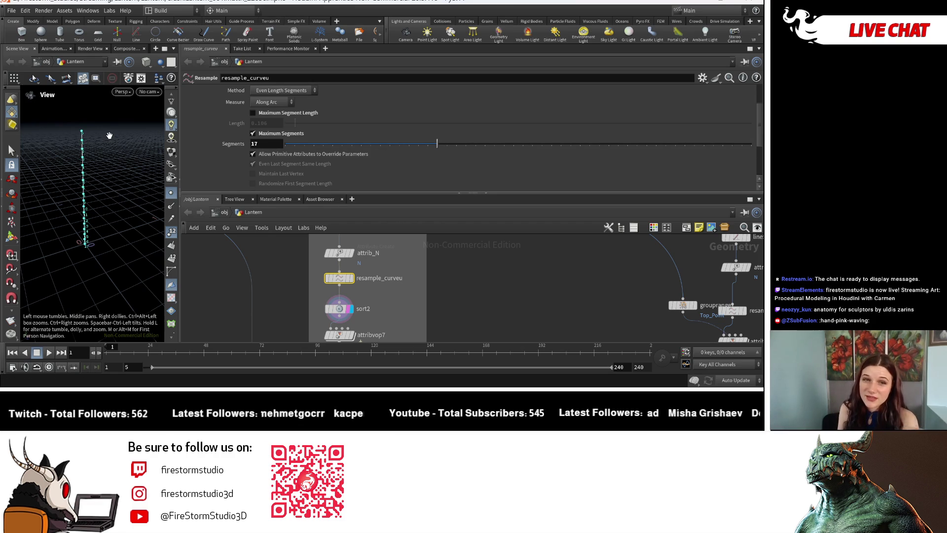
left_click_drag(108, 149, 69, 125)
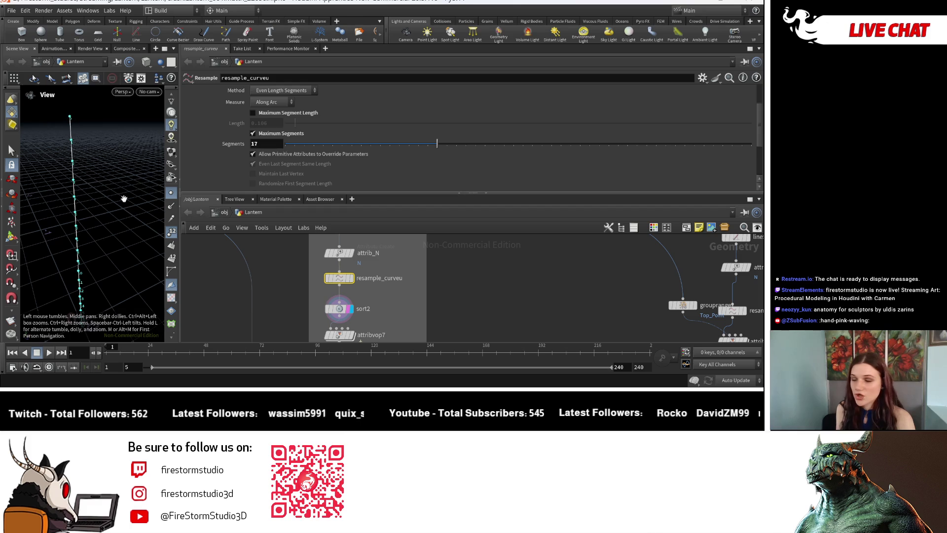
mouse_move(131, 217)
left_mouse_down()
mouse_move(128, 269)
mouse_move(129, 220)
mouse_move(116, 272)
left_mouse_up()
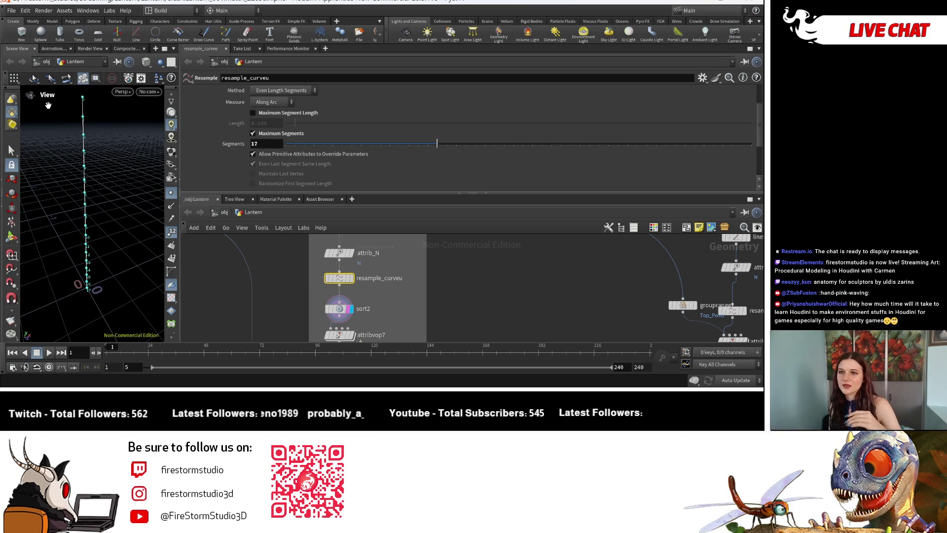
mouse_move(107, 202)
left_mouse_down()
mouse_move(71, 174)
mouse_move(107, 181)
left_mouse_up()
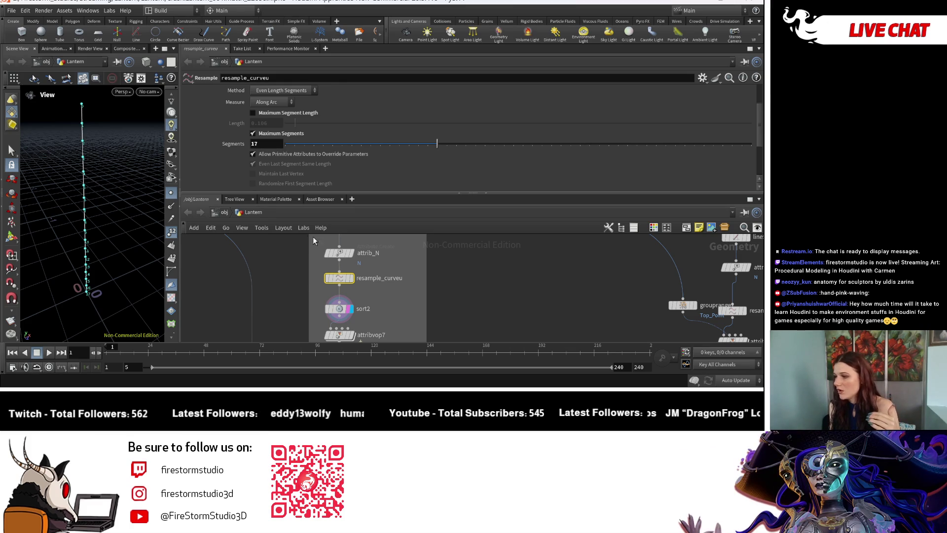
Show sort2's renumbered points again and begin editing the segment count
mouse_move(355, 281)
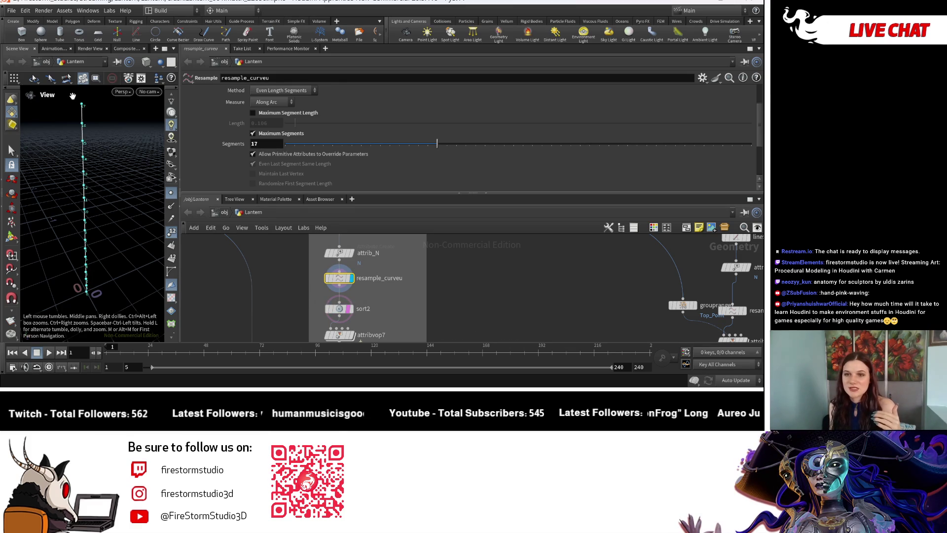
left_click_drag(71, 101, 75, 135)
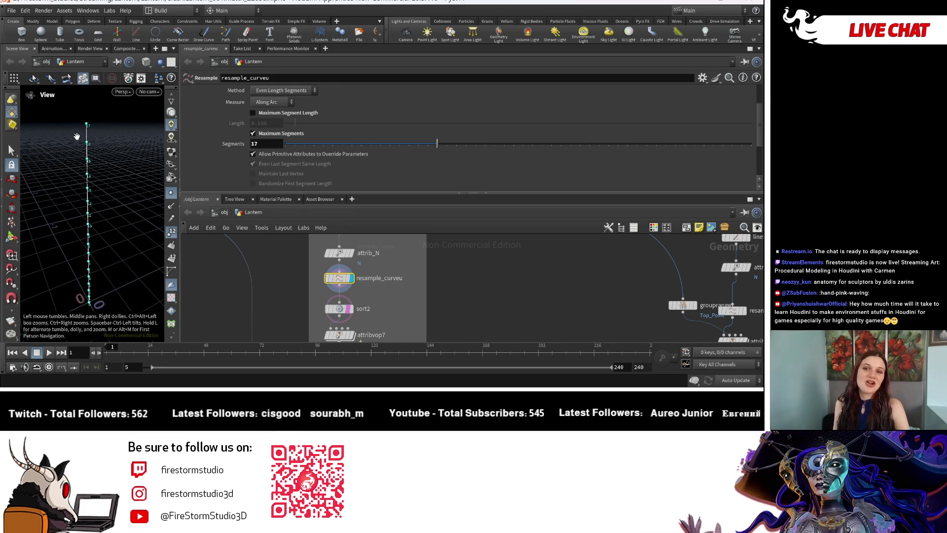
mouse_move(78, 151)
left_mouse_down()
mouse_move(103, 211)
mouse_move(92, 199)
left_mouse_up()
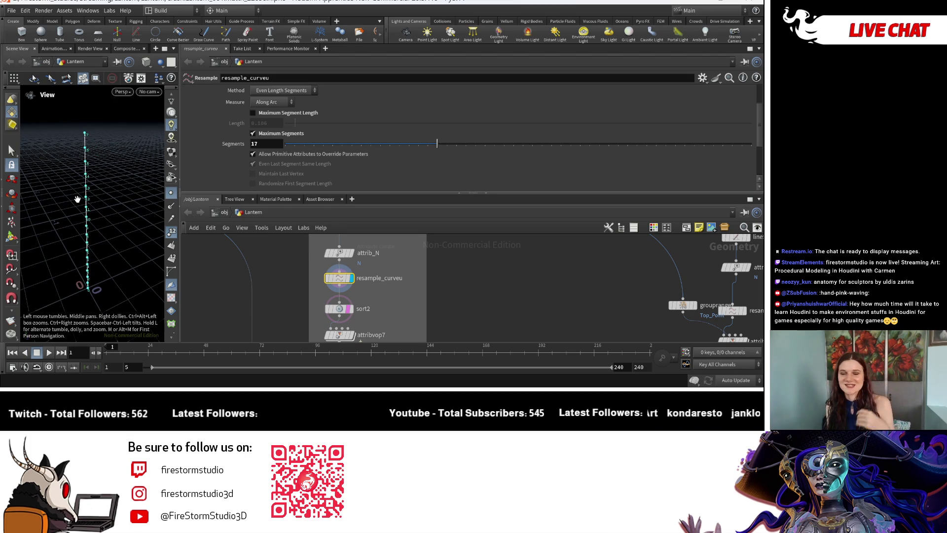
left_click_drag(97, 235, 114, 252)
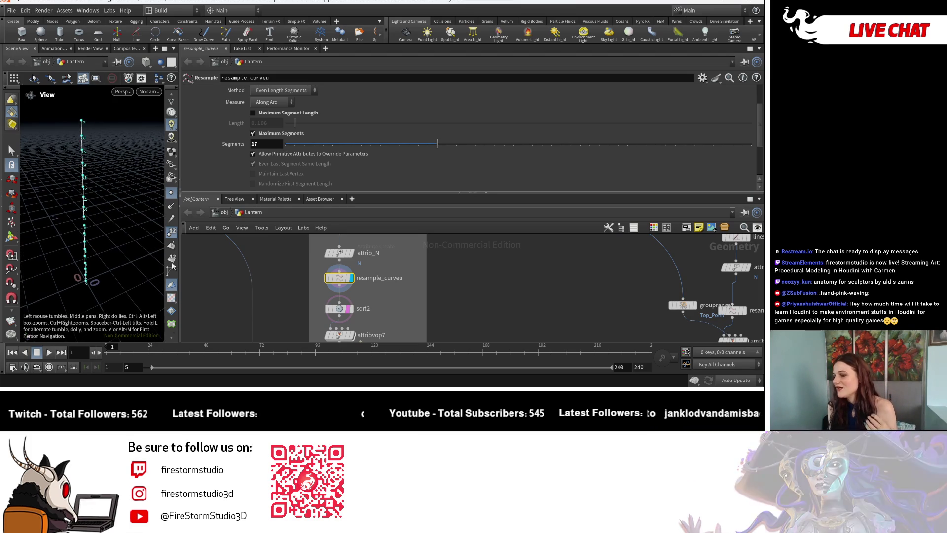
left_click(351, 309)
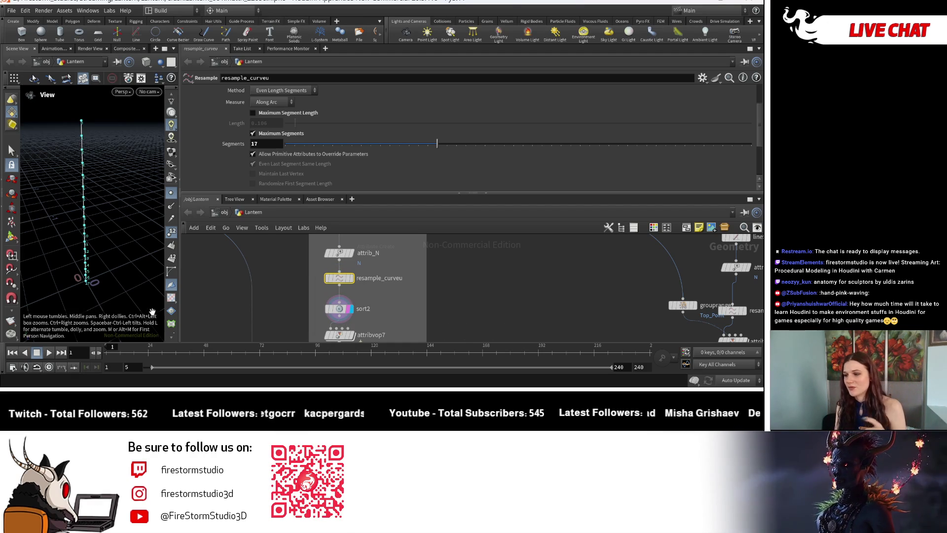
left_click_drag(110, 280, 105, 274)
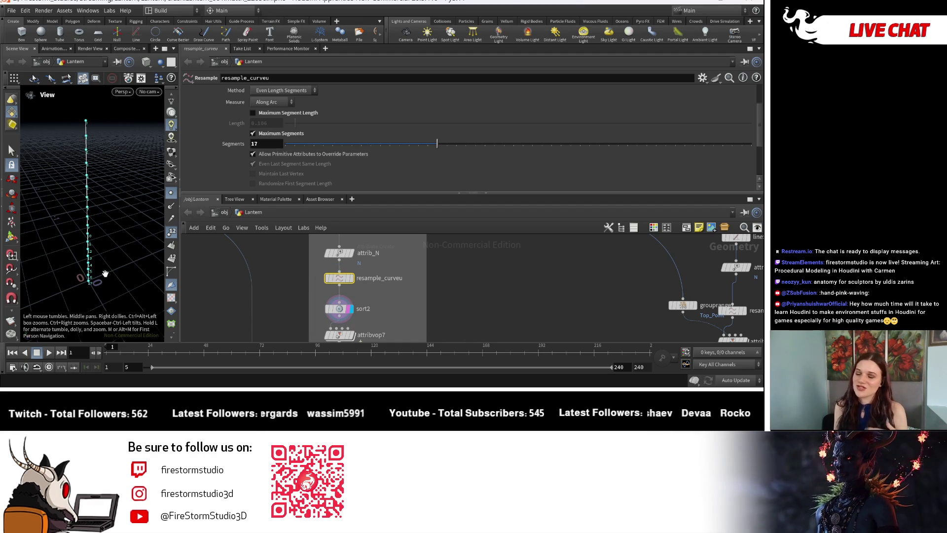
double_click(257, 144)
Set the resample segment count to 10
type("10")
key("Return")
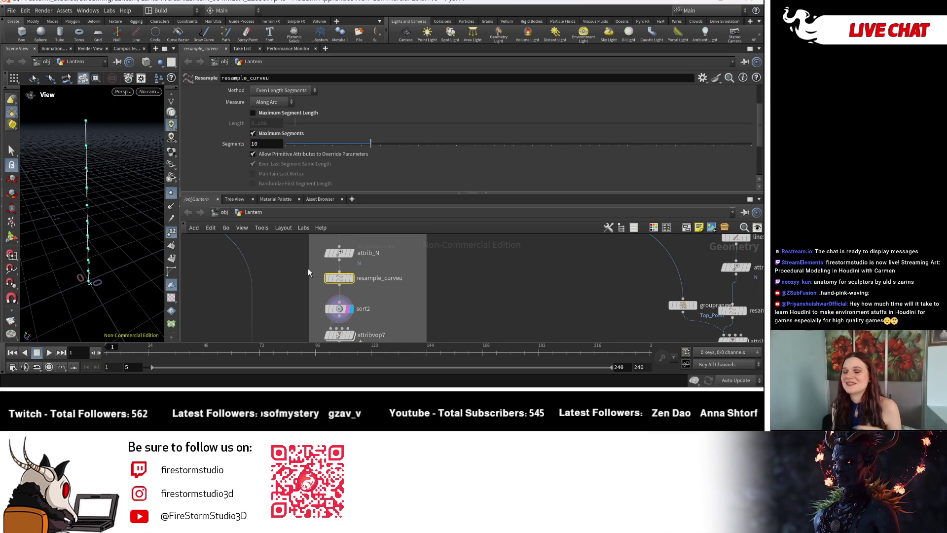
scroll(368, 313, "down", 4)
scroll(368, 313, "up", 5)
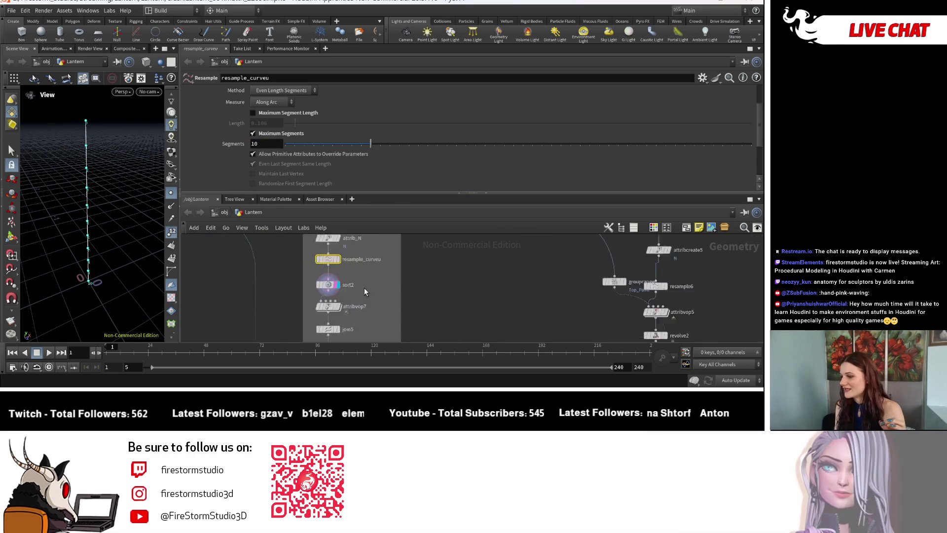
Rename the sort2 node to Reverse_PointNum
left_click(345, 283)
double_click(345, 283)
type("Reverse_Point")
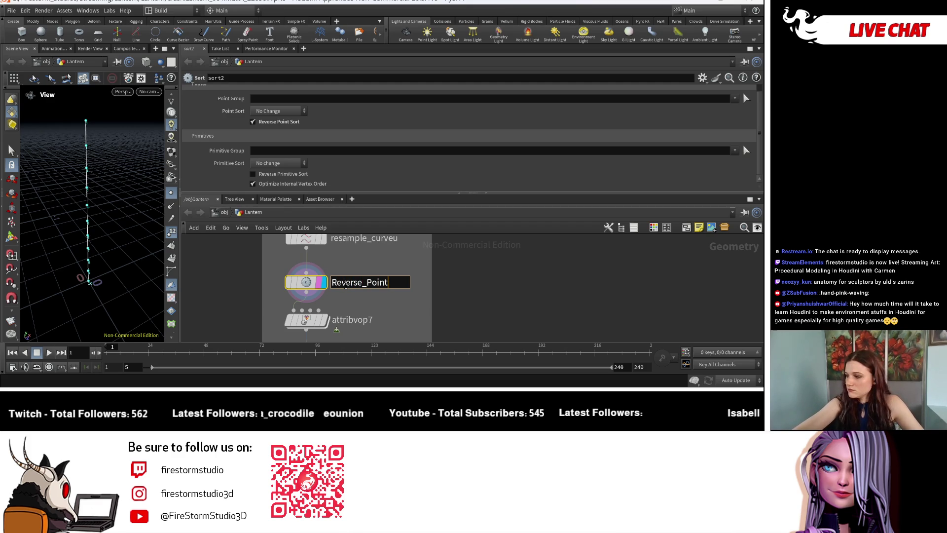
type("Num")
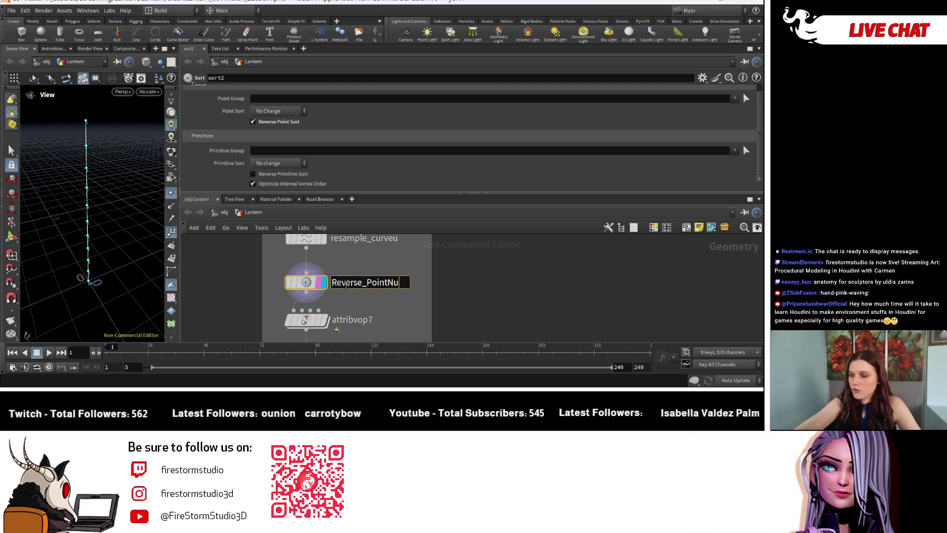
key("Return")
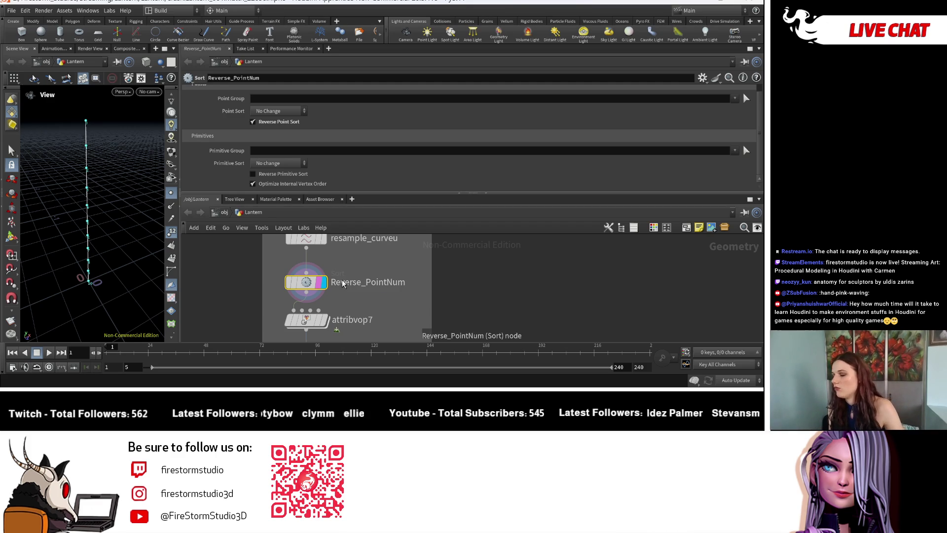
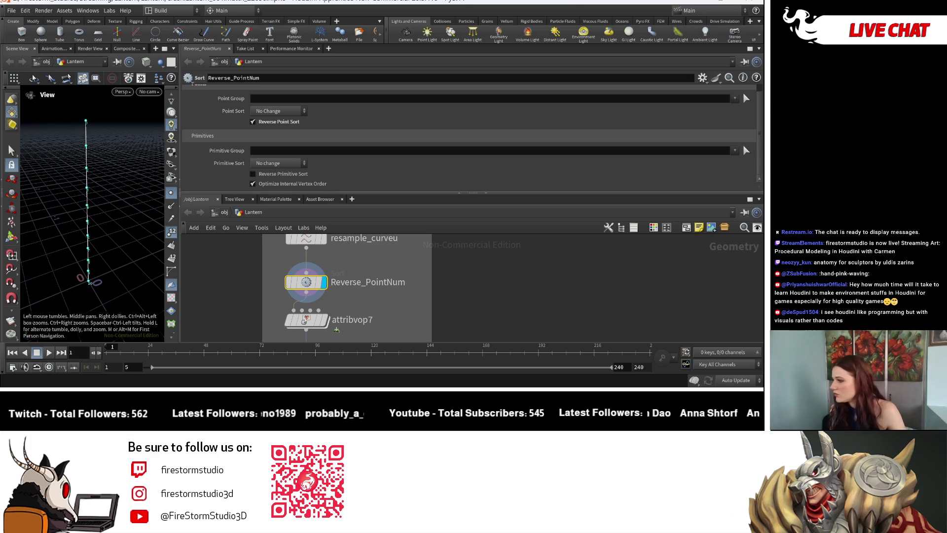
Search for 'wrang' and place an Attribute Wrangle node in the Lantern network
left_click(462, 288)
key("Tab")
type("atr")
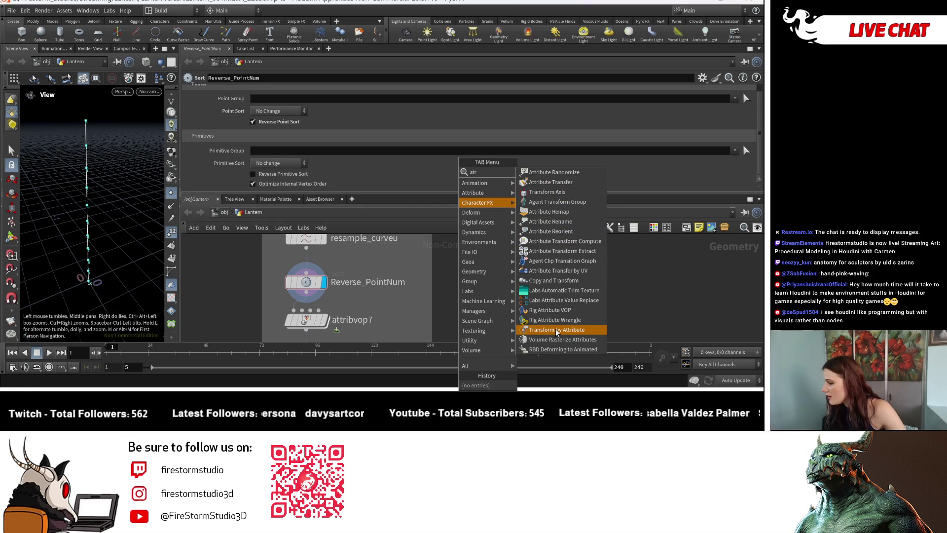
type("wr")
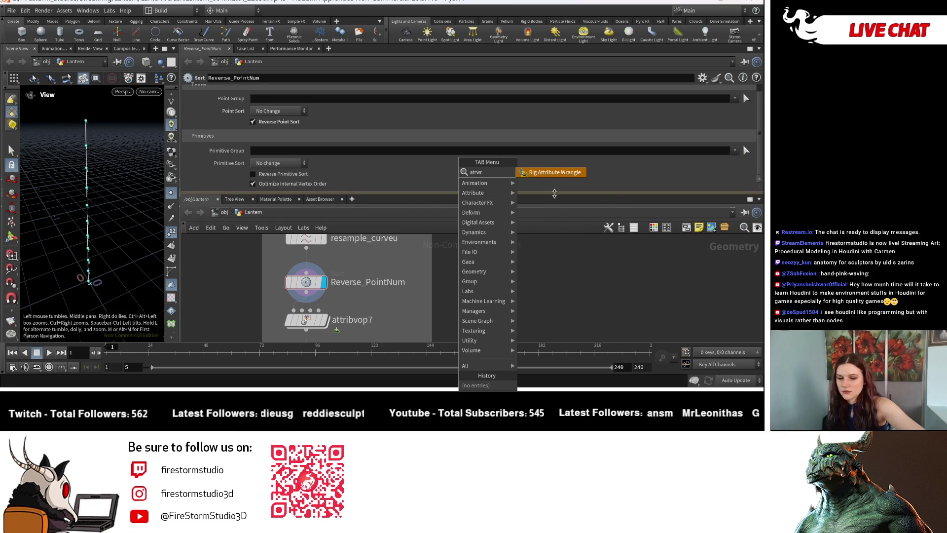
key("BackSpace")
key("BackSpace")
key("BackSpace")
type("wrang")
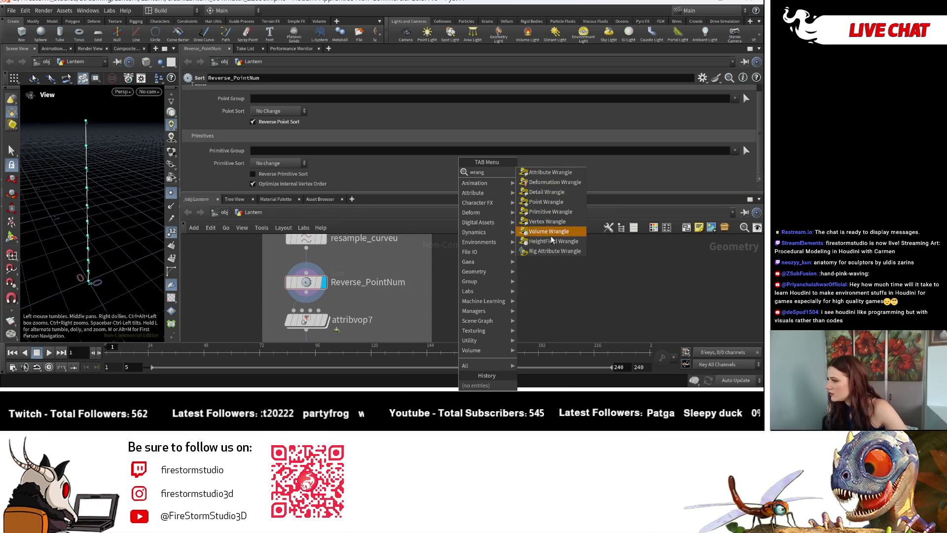
left_click(550, 172)
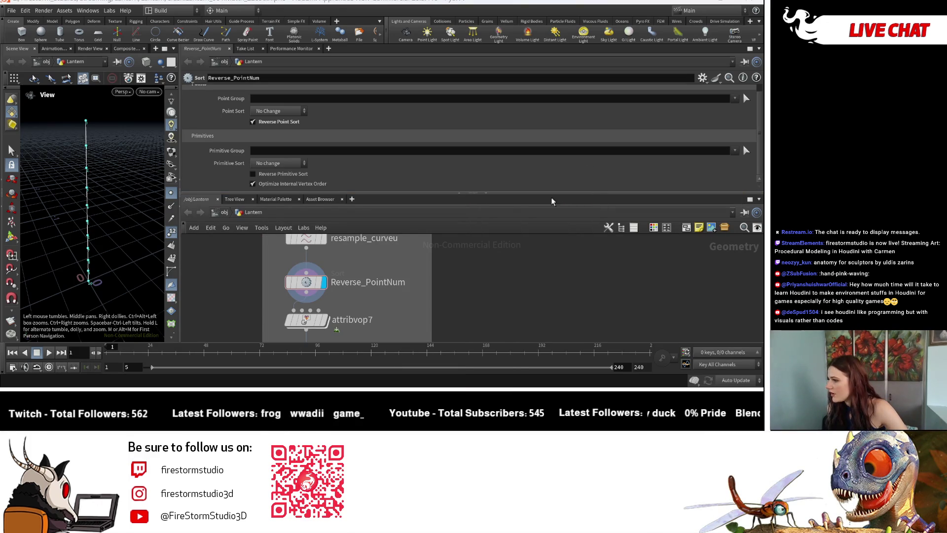
left_click(498, 289)
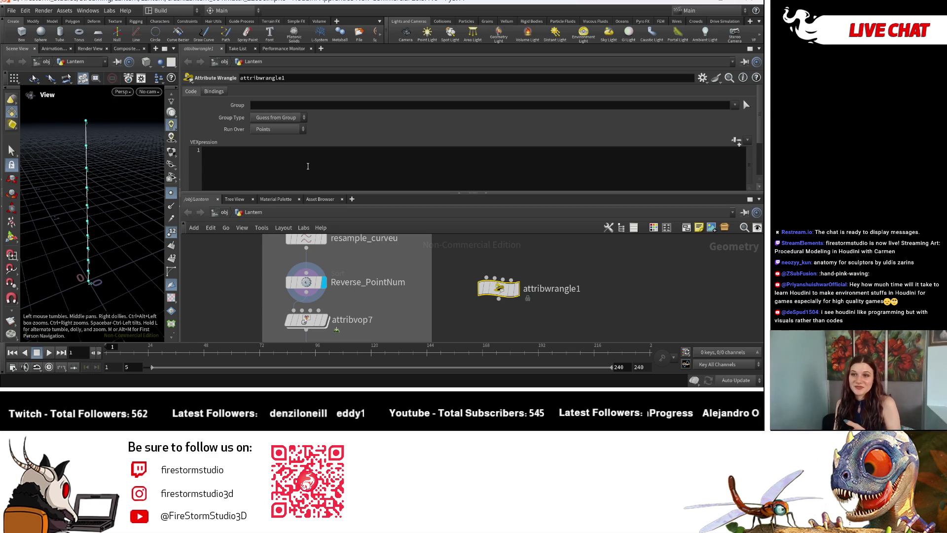
Dive inside attribvop7 to view its VEX nodes
scroll(508, 301, "down", 5)
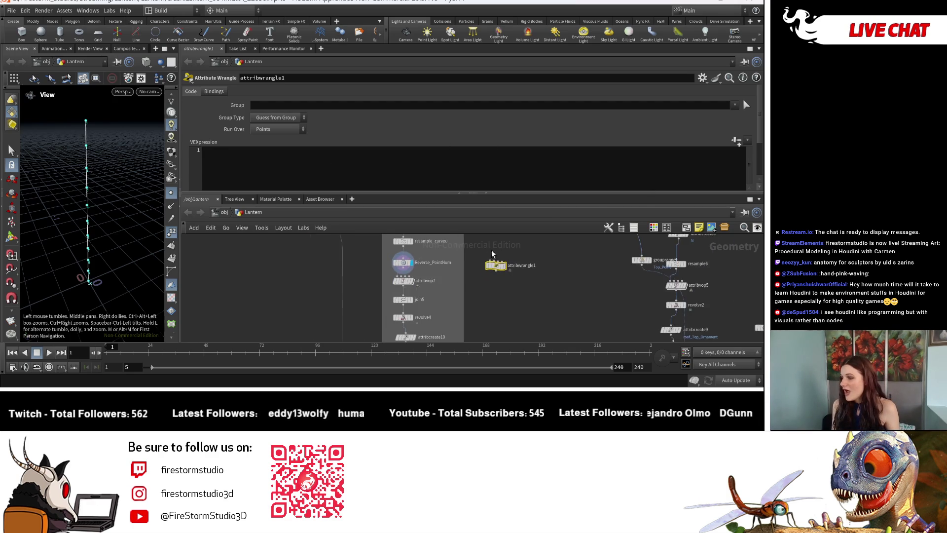
scroll(508, 301, "up", 2)
scroll(442, 300, "up", 3)
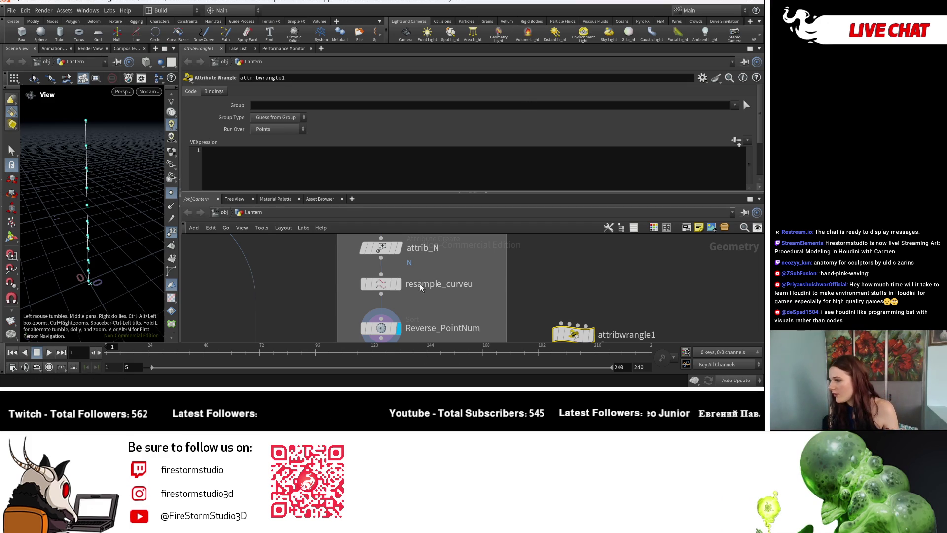
scroll(388, 315, "down", 2)
double_click(393, 312)
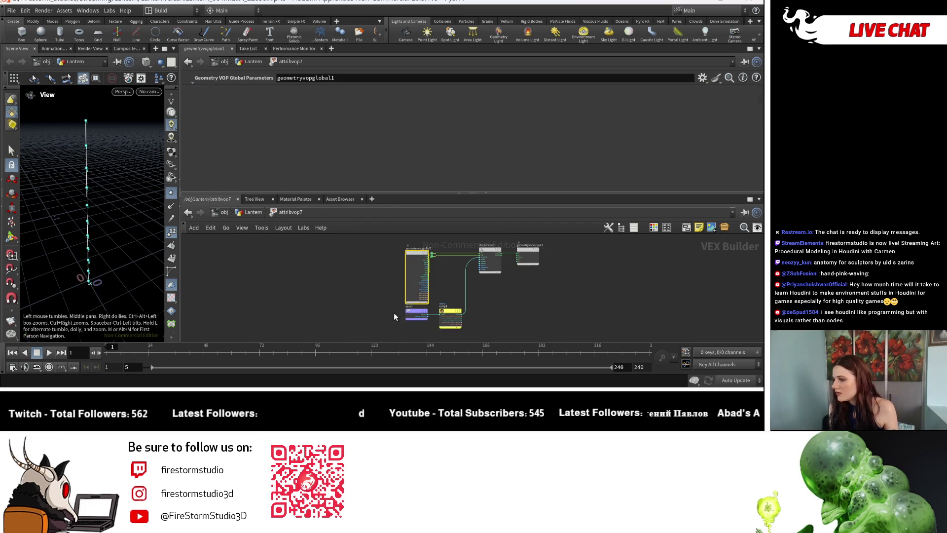
Move geometryvopglobal1 up-left and shift the two wire dots further left
scroll(359, 294, "up", 3)
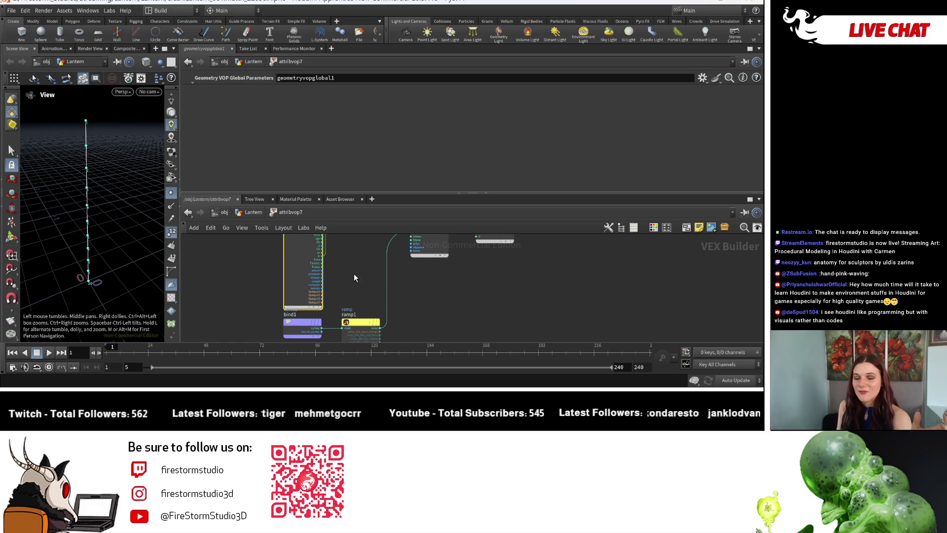
scroll(355, 279, "down", 3)
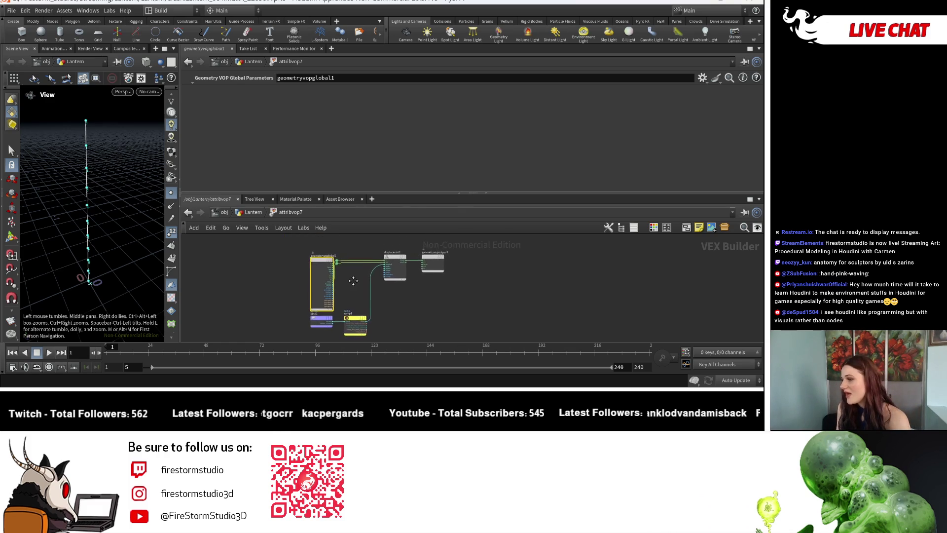
middle_click_drag(349, 286, 319, 300)
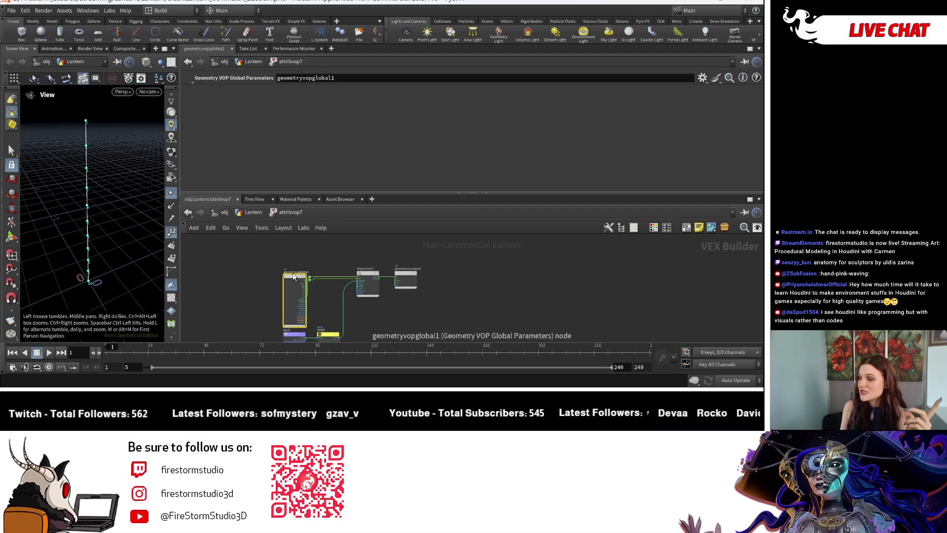
scroll(320, 284, "up", 5)
mouse_move(273, 268)
left_mouse_down()
mouse_move(258, 252)
mouse_move(241, 263)
left_mouse_up()
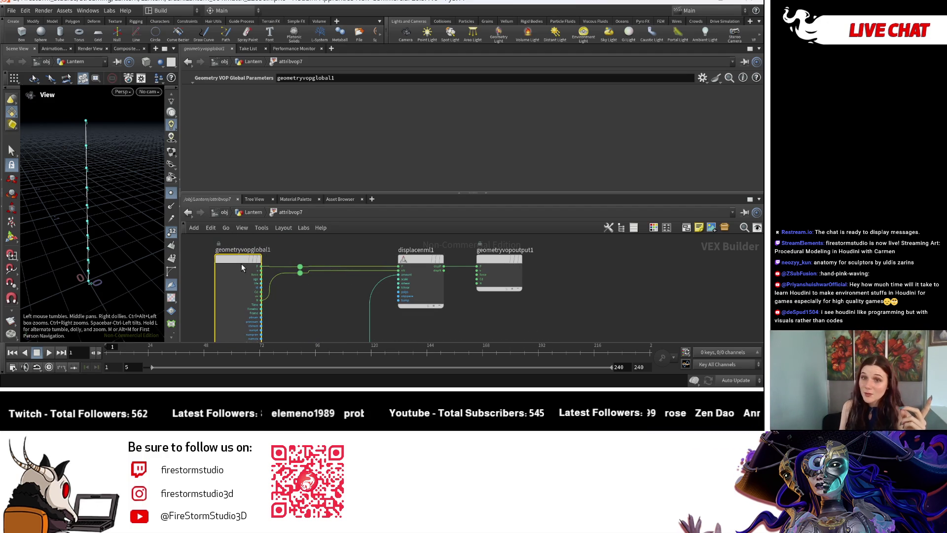
middle_click_drag(332, 288, 315, 270)
scroll(305, 272, "up", 2)
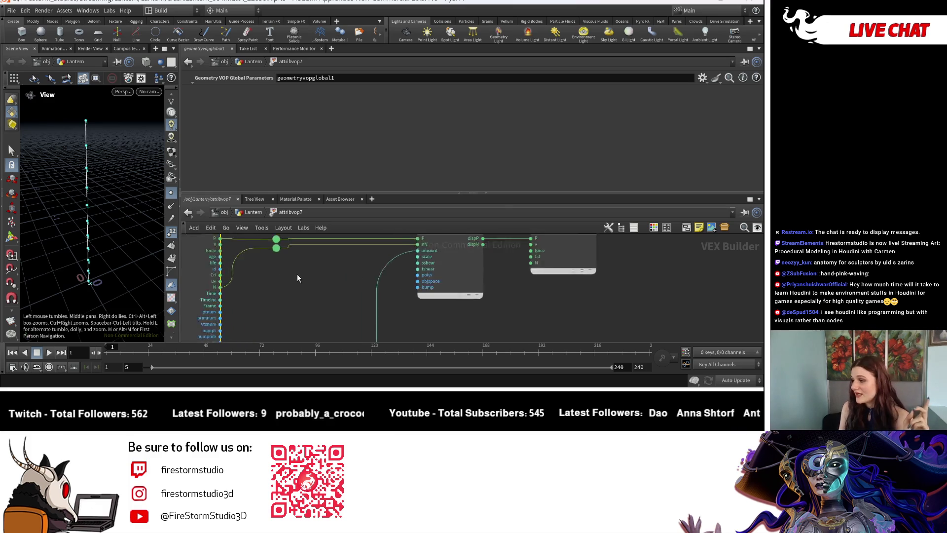
left_click_drag(244, 306, 245, 306)
left_click_drag(241, 292, 230, 293)
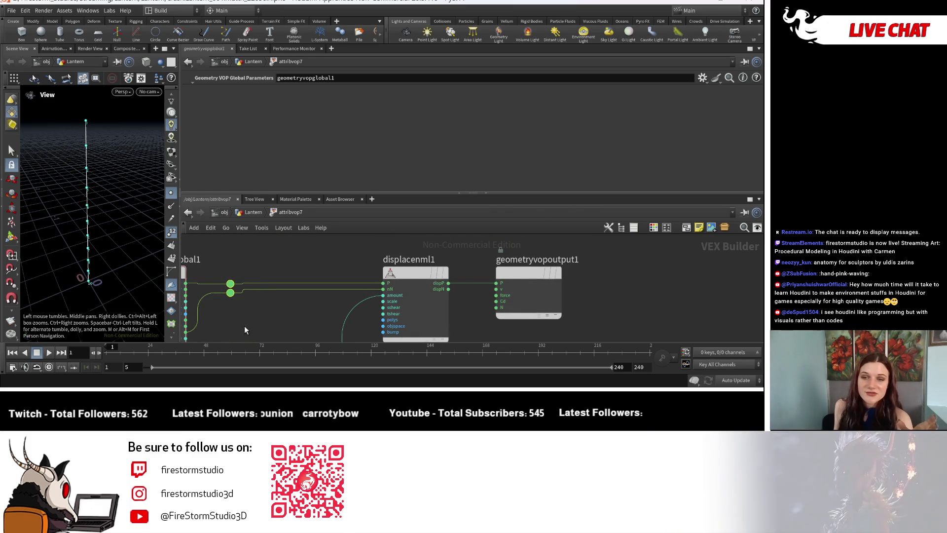
Nudge bind1 and ramp1 slightly to the left
scroll(244, 327, "down", 3)
middle_click_drag(293, 336, 271, 286)
scroll(271, 281, "down", 2)
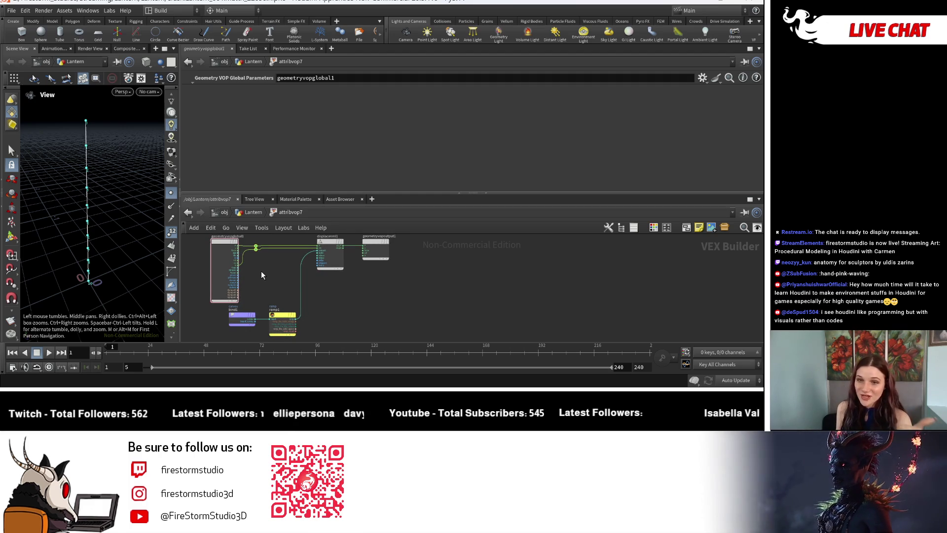
scroll(262, 275, "up", 2)
left_click_drag(240, 319, 221, 315)
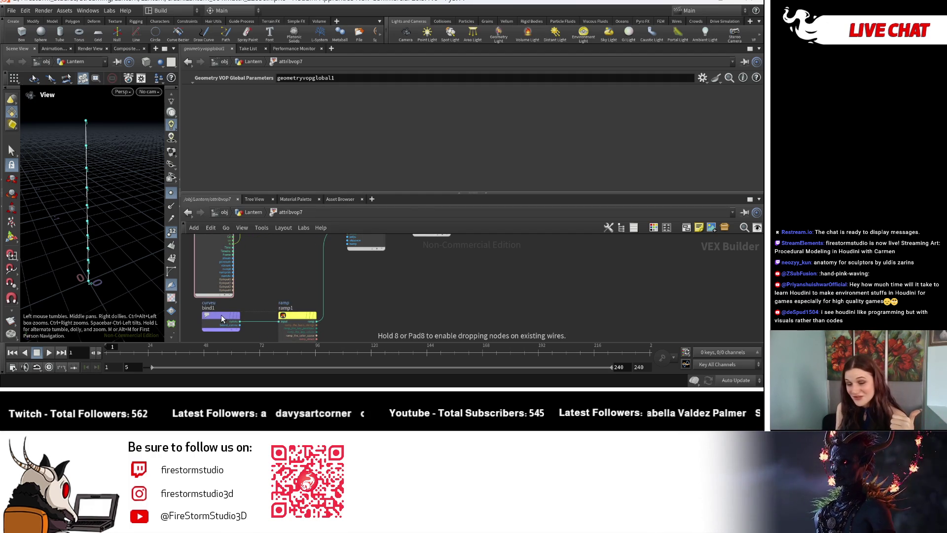
left_click_drag(300, 316, 279, 316)
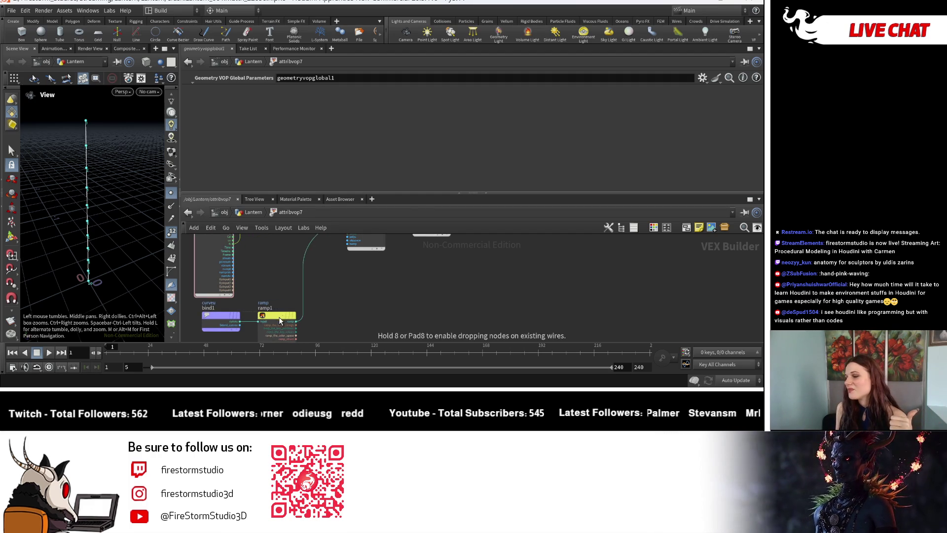
scroll(279, 316, "up", 3)
Inspect the parameters of displacenml1, ramp1 and bind1
left_click(364, 266)
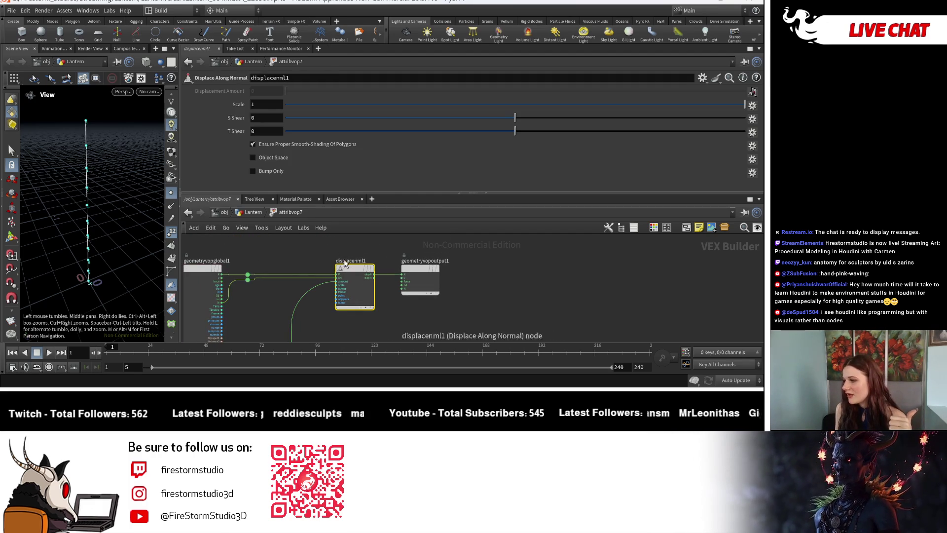
scroll(352, 301, "up", 2)
scroll(375, 327, "down", 3)
middle_click_drag(375, 326, 378, 292)
scroll(292, 269, "up", 2)
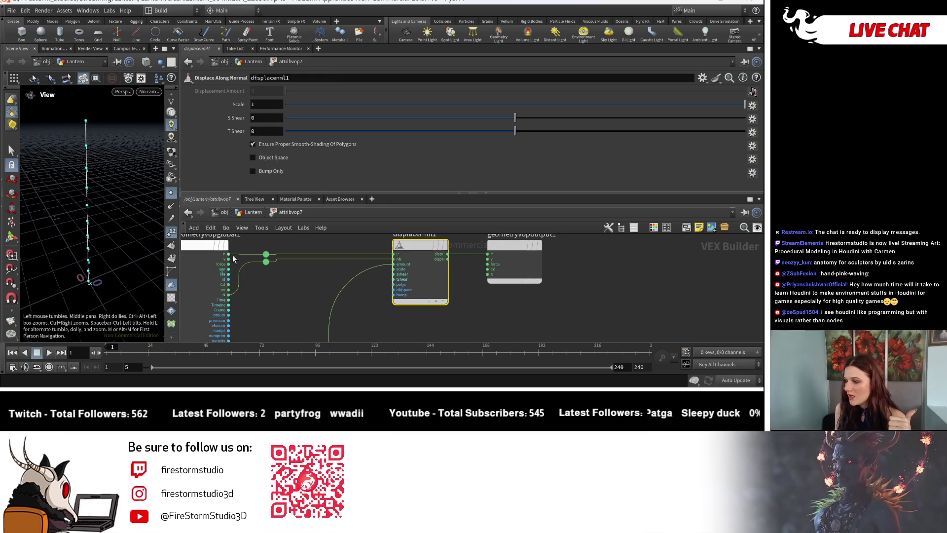
mouse_move(230, 257)
middle_mouse_down()
mouse_move(254, 276)
mouse_move(237, 267)
mouse_move(283, 251)
middle_mouse_up()
scroll(283, 252, "up", 3)
left_click(311, 296)
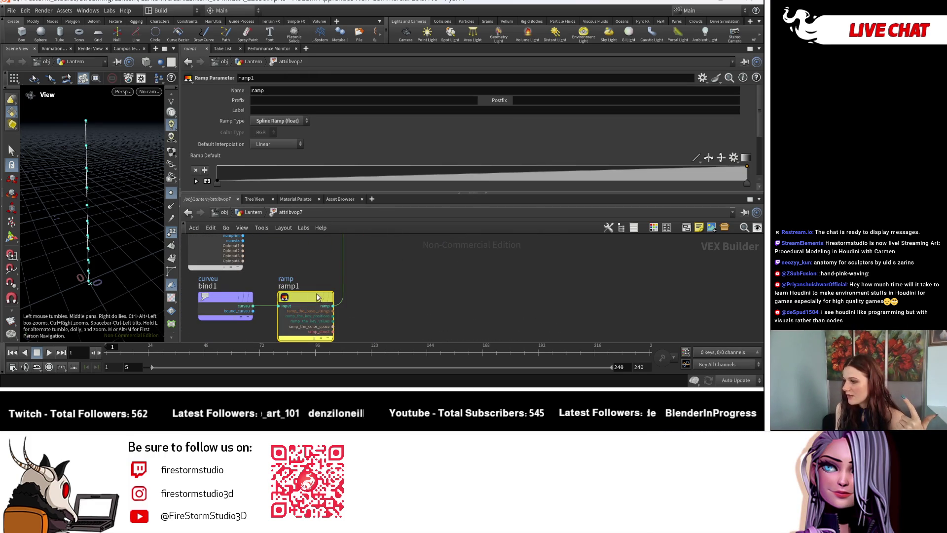
left_click(220, 301)
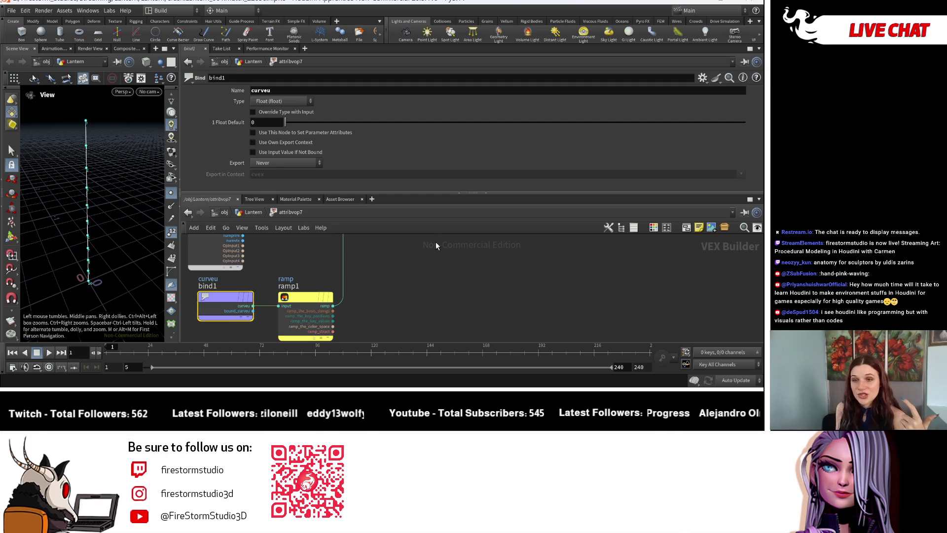
Align bind1 with the node above, move ramp1 closer, and return to the Lantern network
middle_click_drag(436, 245, 421, 260)
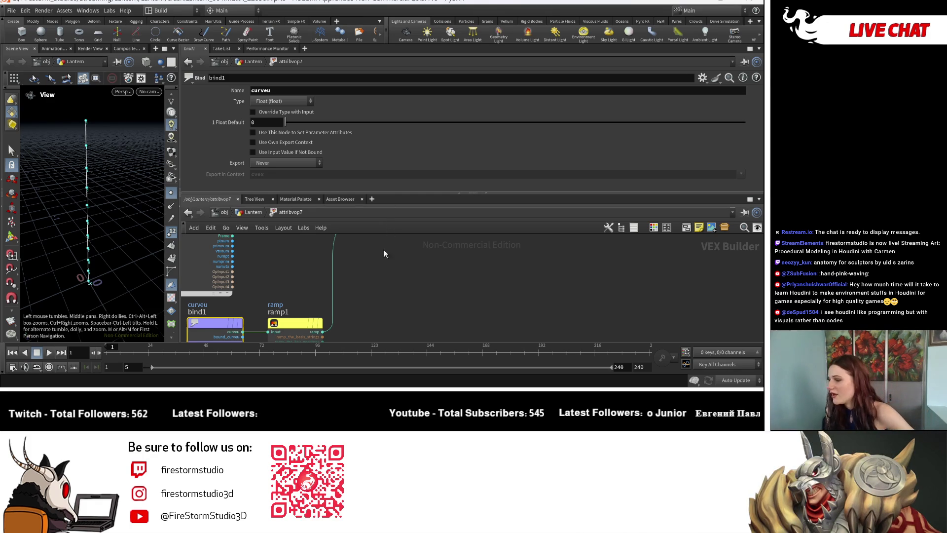
scroll(360, 276, "down", 2)
left_click_drag(248, 321, 248, 322)
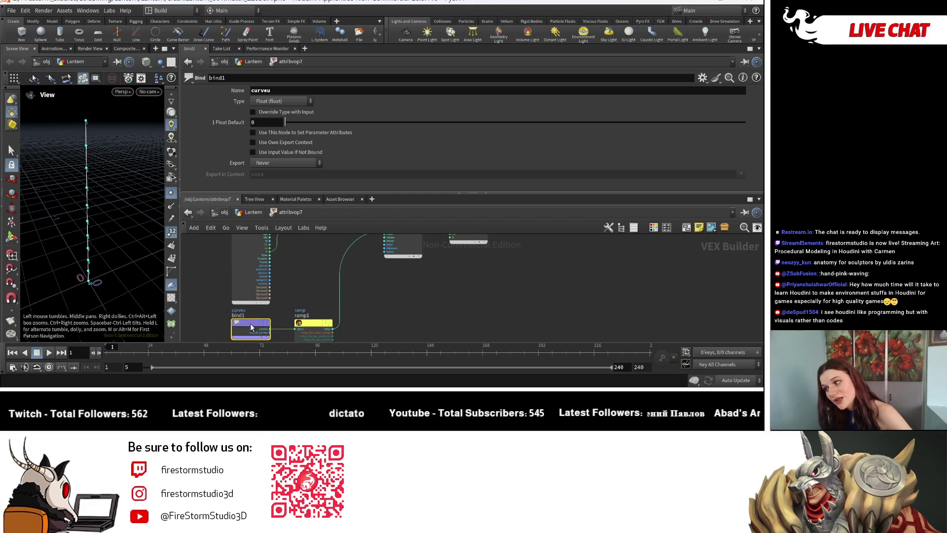
left_click_drag(306, 324, 294, 324)
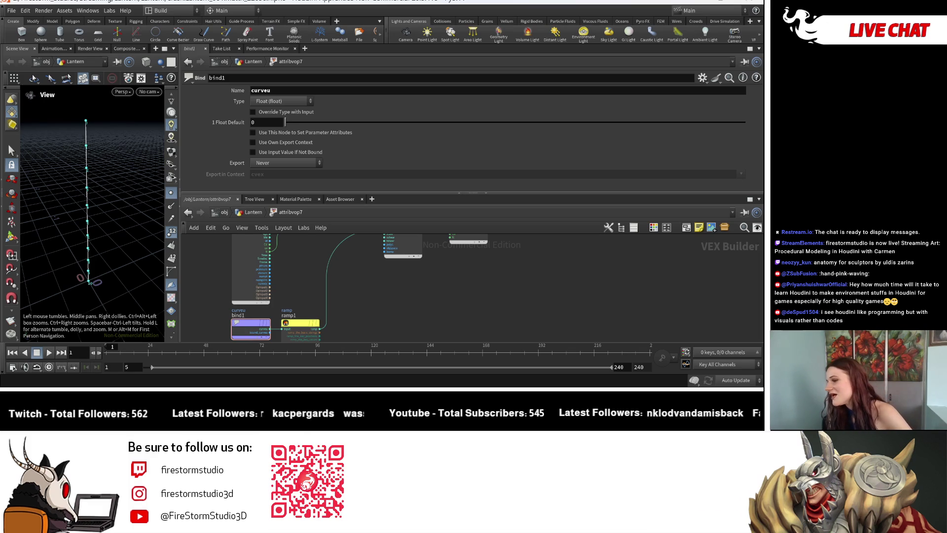
left_click(251, 212)
scroll(365, 293, "up", 2)
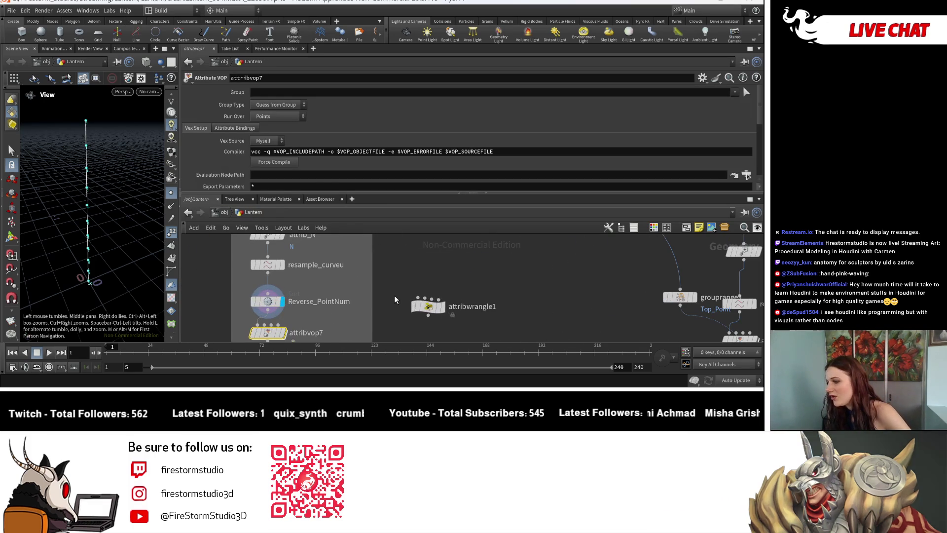
Zoom out of the Lantern network view
scroll(387, 305, "down", 2)
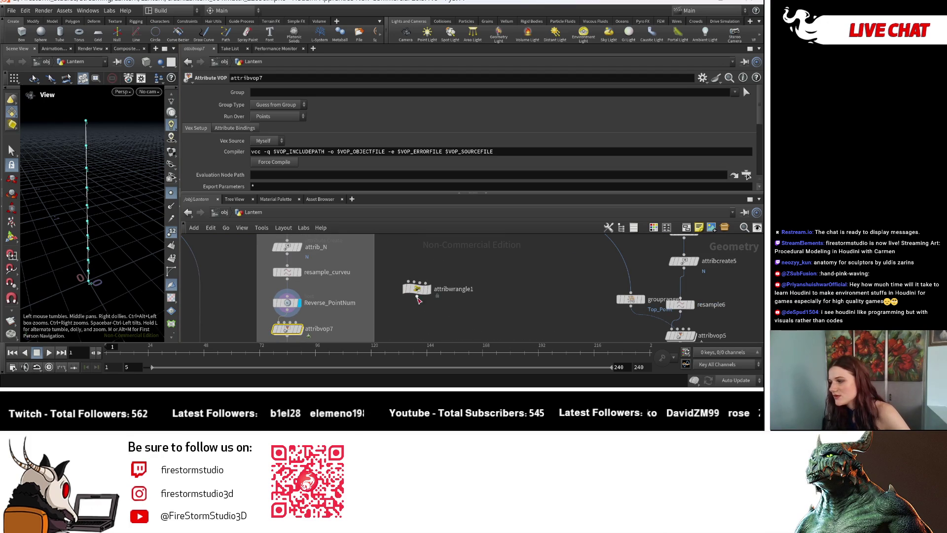
scroll(457, 285, "down", 3)
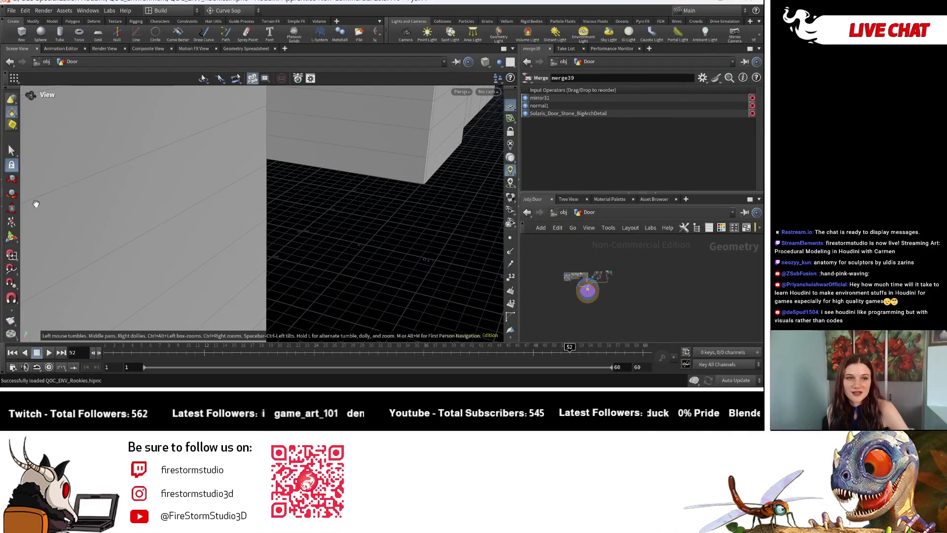
Zoom to the Main Arch area, select attribwrangle12, and highlight its three VEX lines
scroll(553, 270, "up", 5)
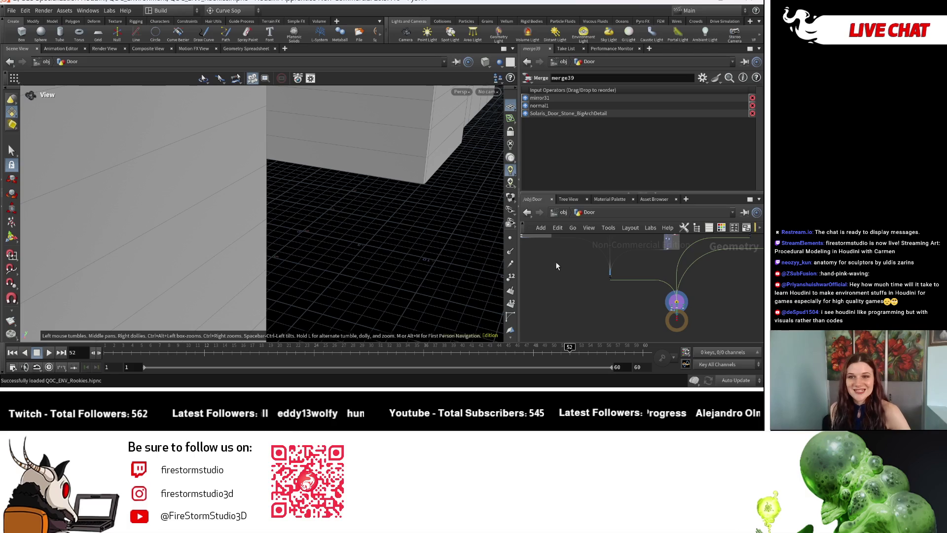
scroll(573, 324, "down", 5)
scroll(590, 275, "up", 10)
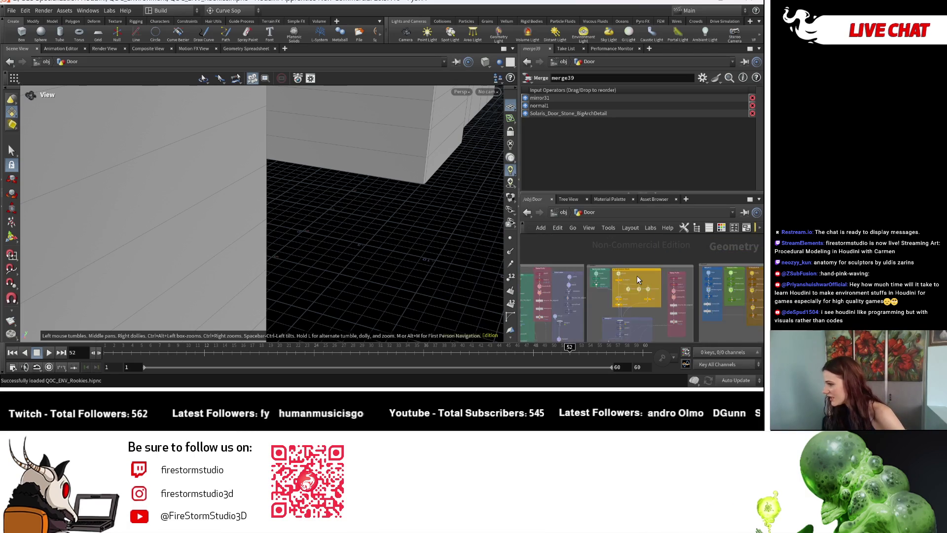
scroll(628, 265, "down", 5)
scroll(566, 267, "up", 3)
scroll(566, 264, "up", 2)
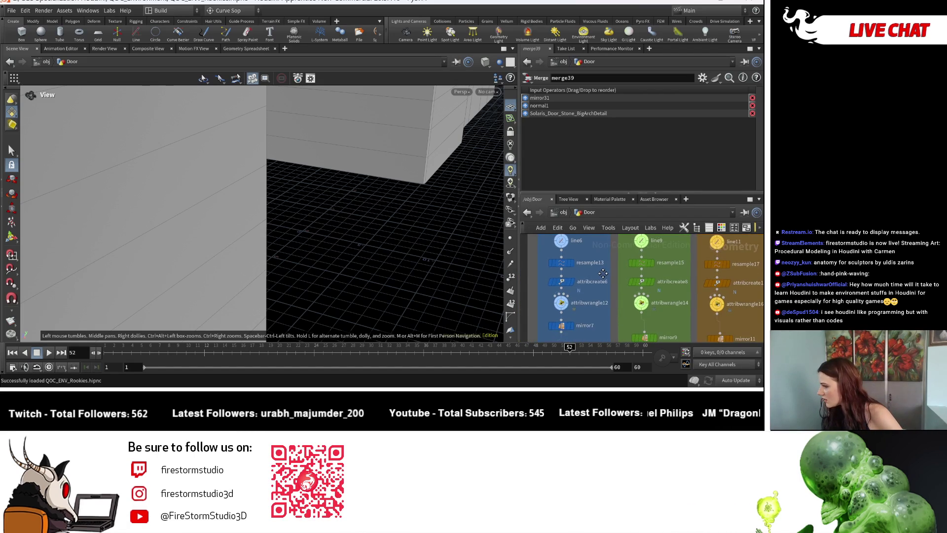
left_click(566, 307)
scroll(715, 138, "down", 5)
left_click_drag(669, 156, 546, 130)
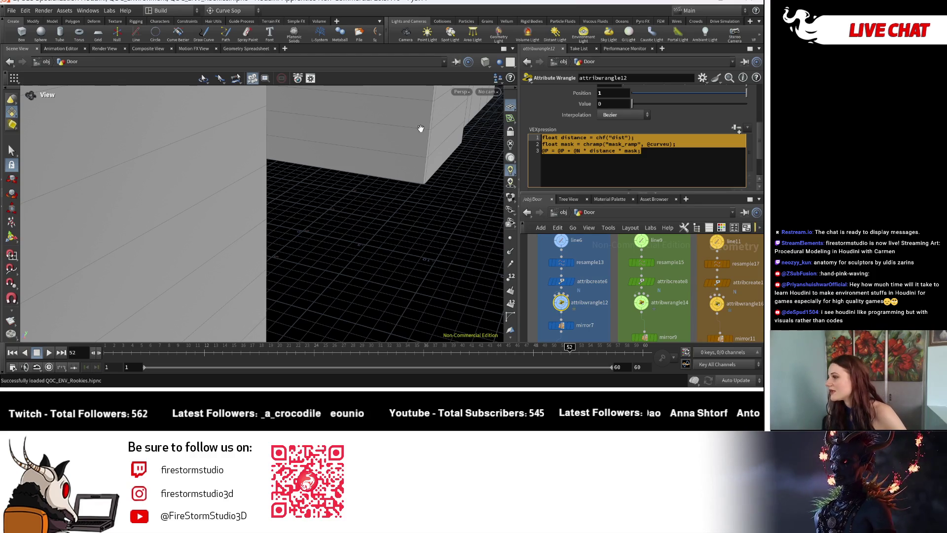
Highlight @P and the mask_ramp term in the VEX, then go up to object level
left_click(594, 150)
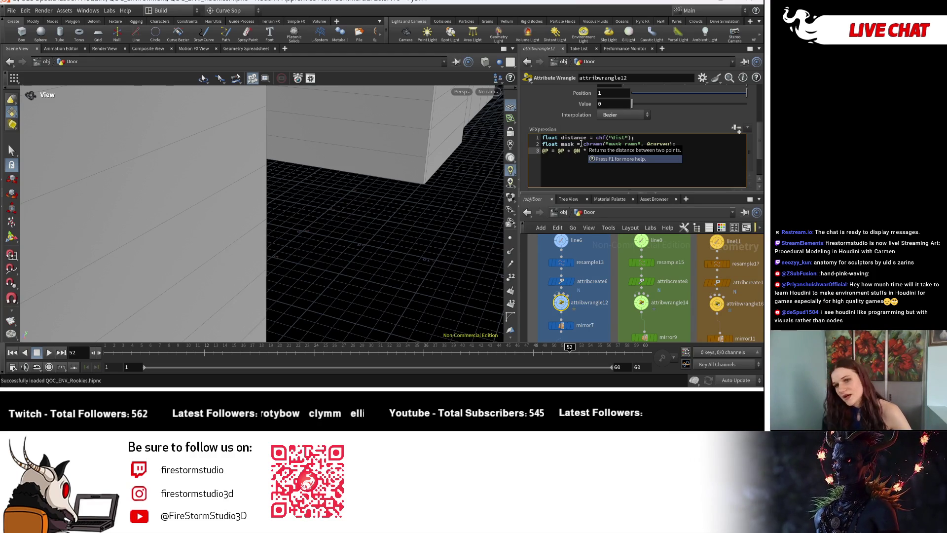
double_click(546, 152)
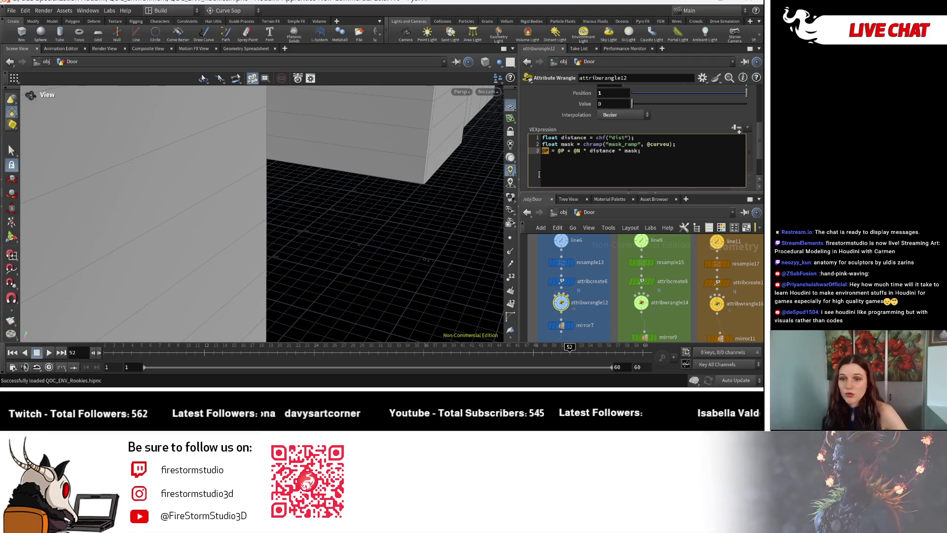
key("Right")
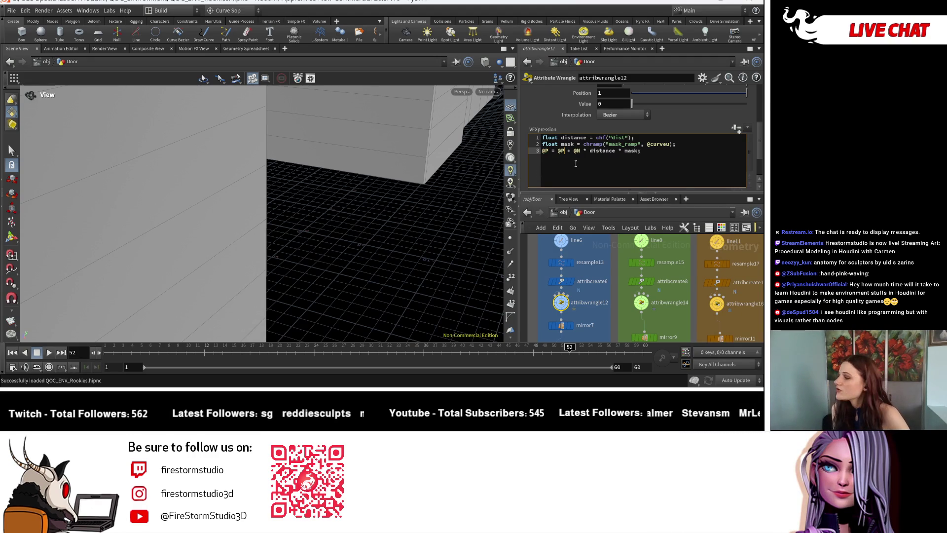
mouse_move(616, 146)
left_mouse_down()
mouse_move(595, 156)
mouse_move(636, 163)
left_mouse_up()
left_click(655, 174)
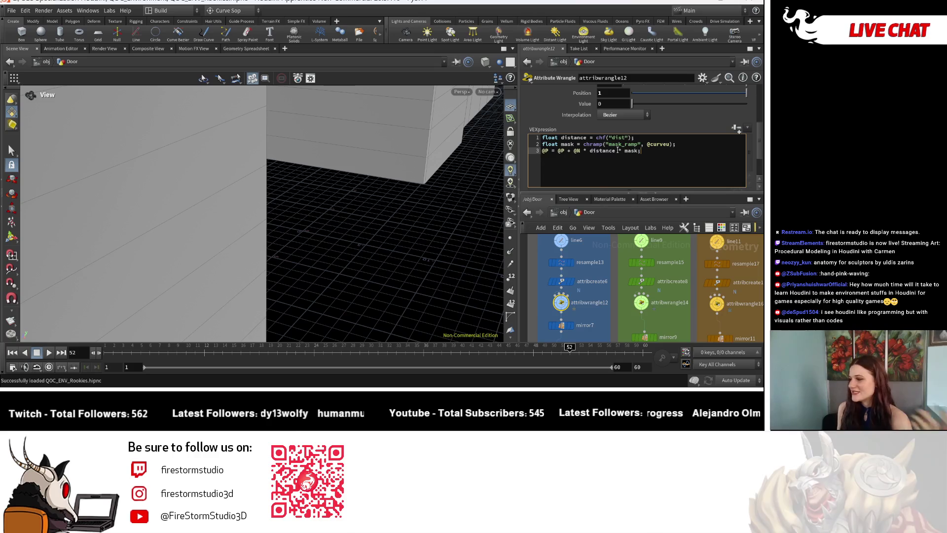
left_click(564, 212)
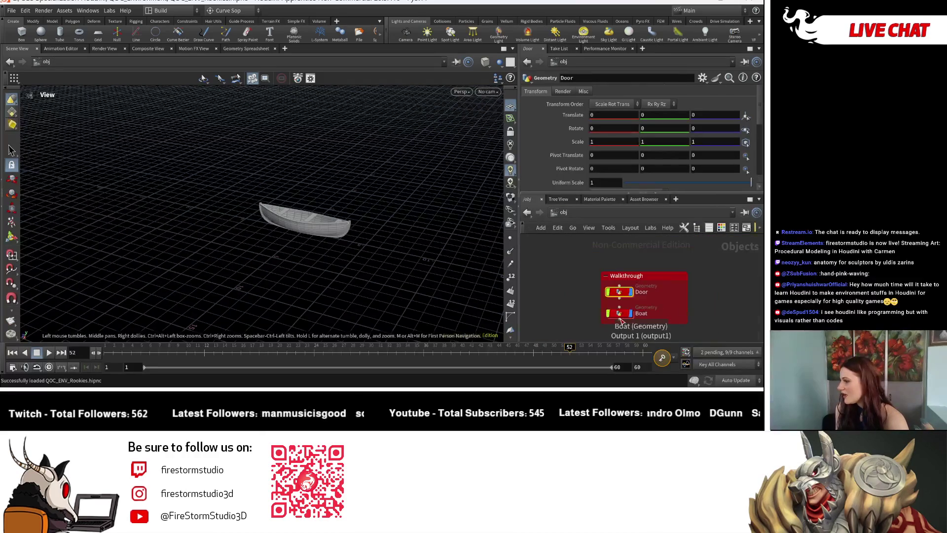
Enter the Boat network and bring the groupexpression and blast nodes into view
double_click(620, 317)
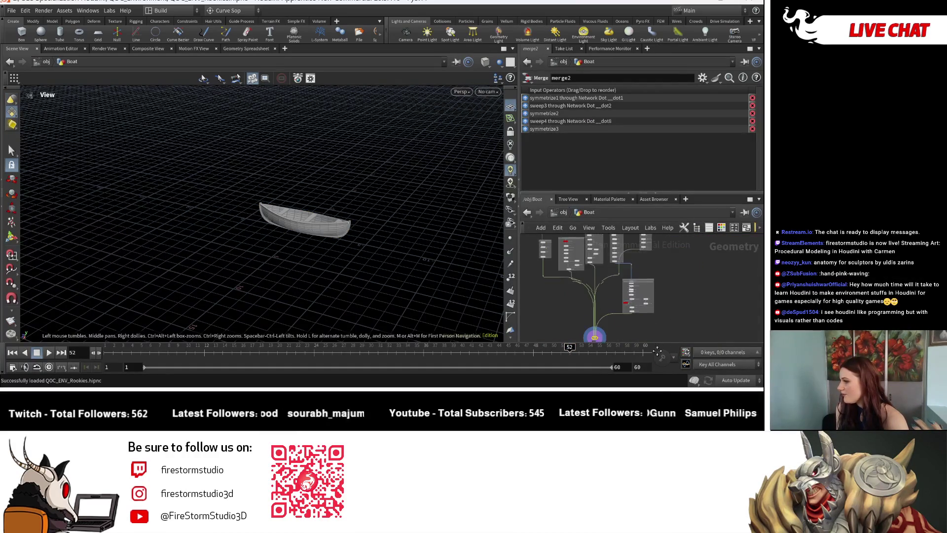
scroll(679, 267, "up", 5)
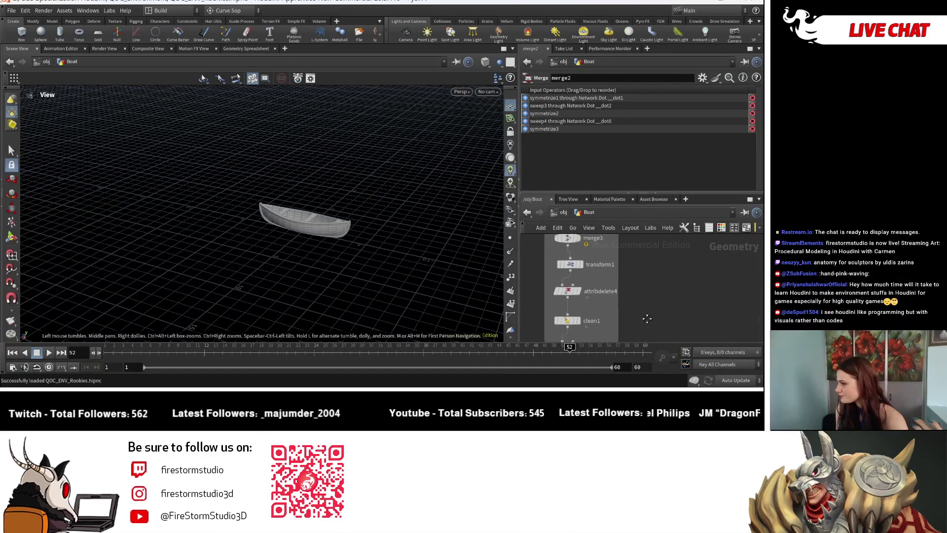
scroll(616, 294, "down", 5)
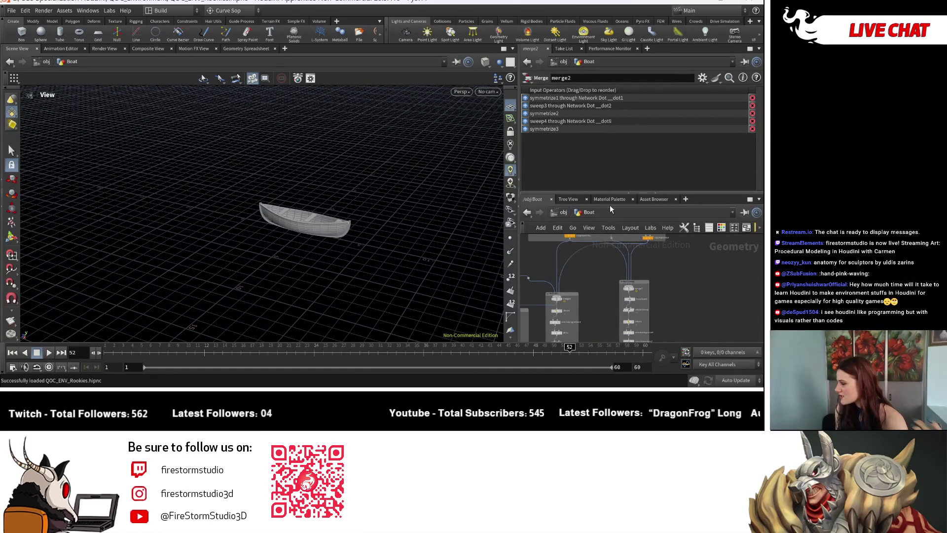
scroll(640, 282, "up", 4)
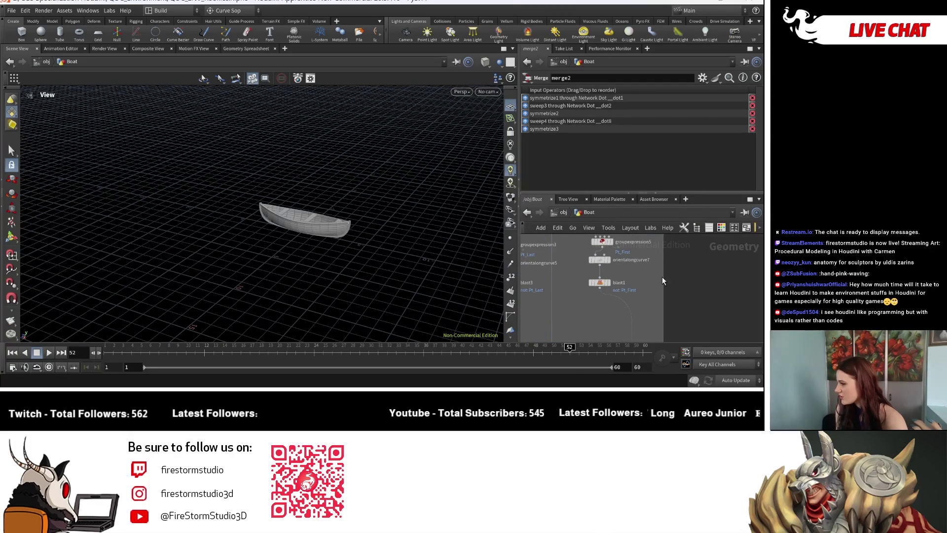
scroll(658, 277, "up", 2)
middle_click_drag(646, 282, 740, 288)
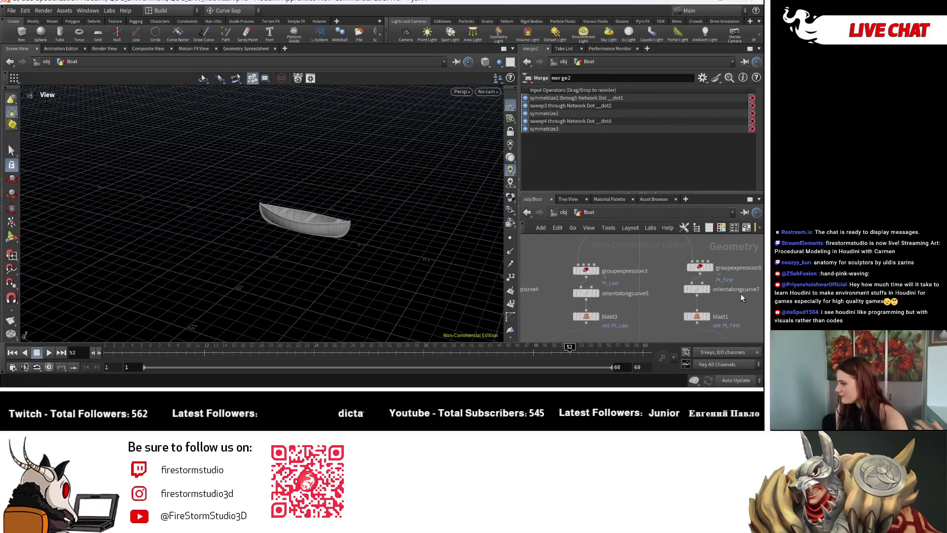
scroll(656, 296, "down", 3)
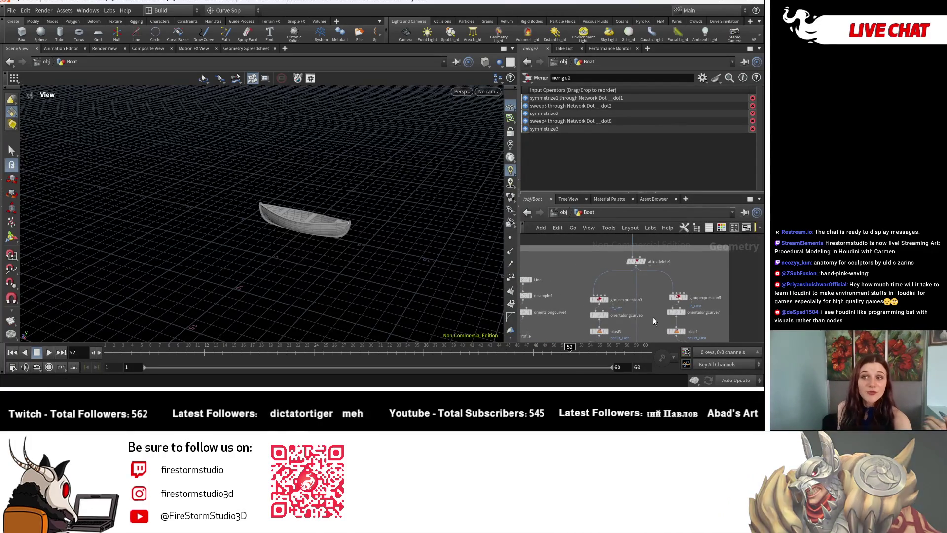
scroll(652, 318, "down", 5)
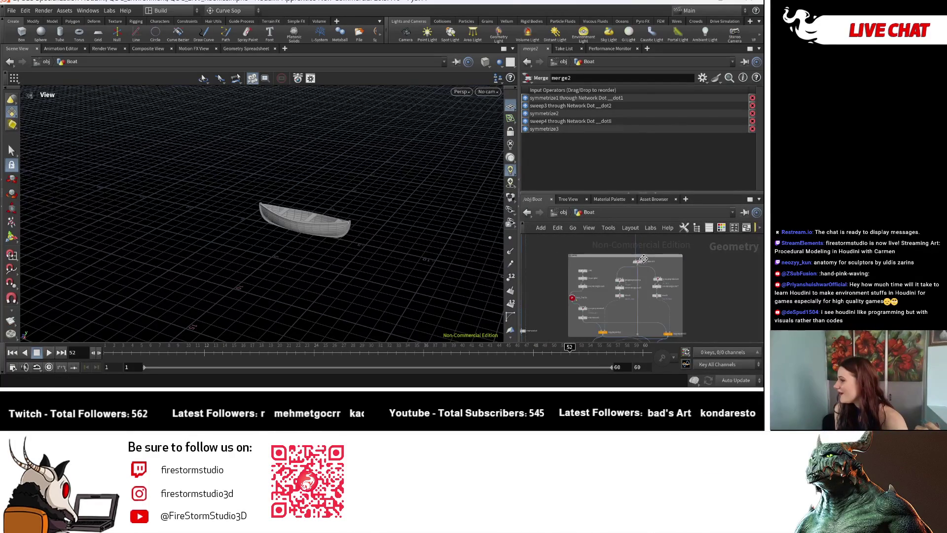
scroll(640, 306, "up", 3)
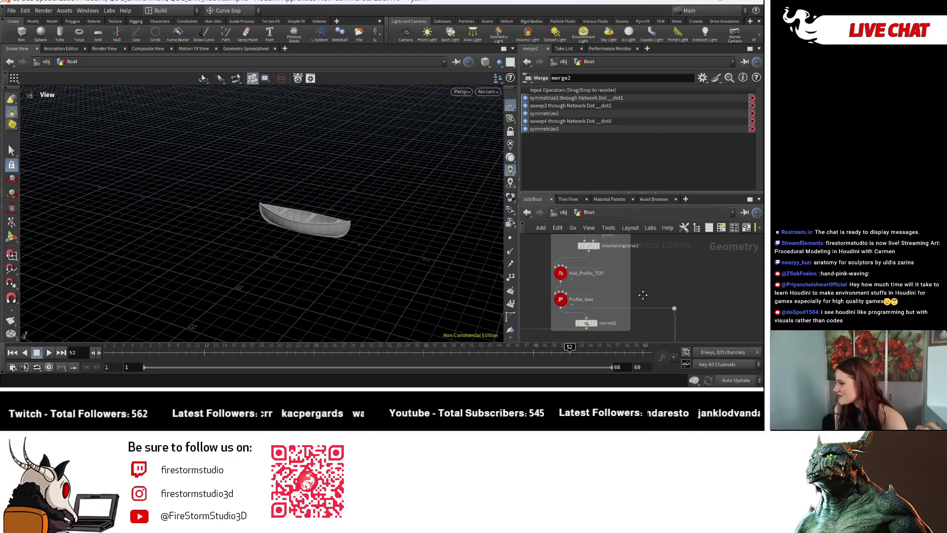
scroll(637, 268, "up", 5)
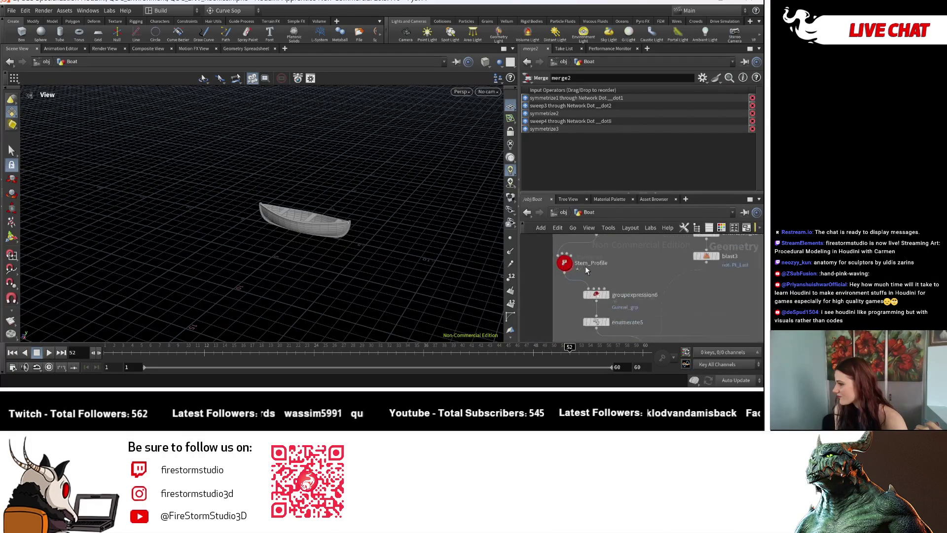
Show the Stem_Profile node's parameters and zoom in around it
left_click(561, 262)
scroll(631, 150, "down", 3)
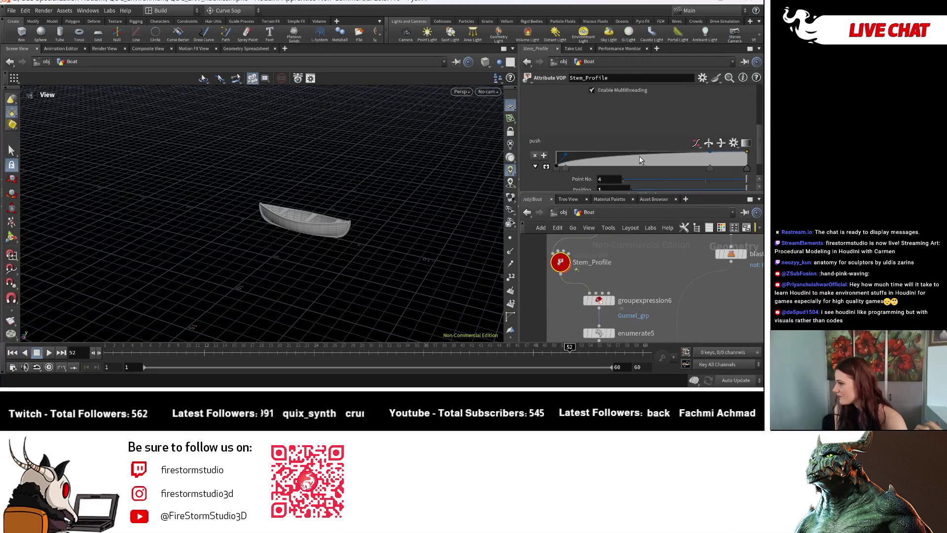
mouse_move(632, 248)
middle_mouse_down()
mouse_move(611, 296)
mouse_move(650, 290)
middle_mouse_up()
scroll(578, 306, "up", 3)
scroll(649, 290, "down", 3)
scroll(614, 295, "up", 2)
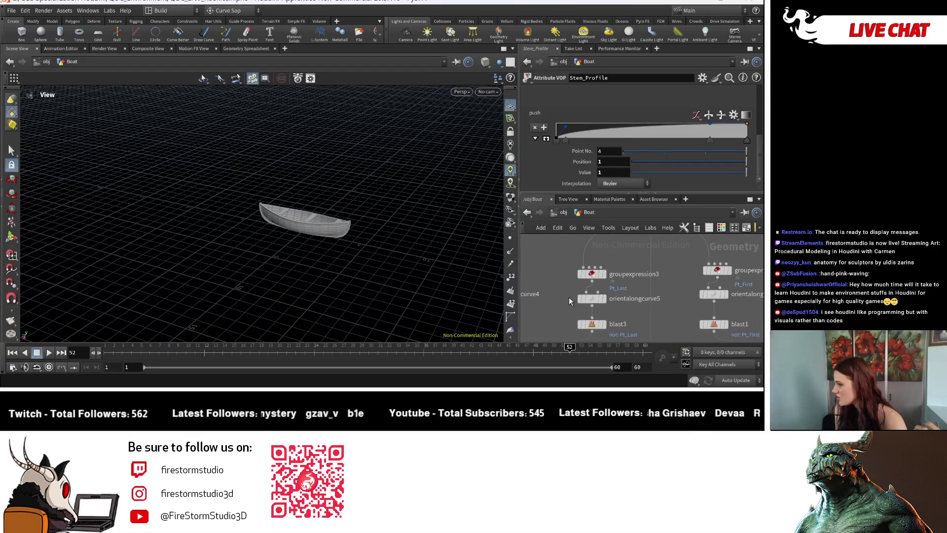
scroll(650, 291, "down", 5)
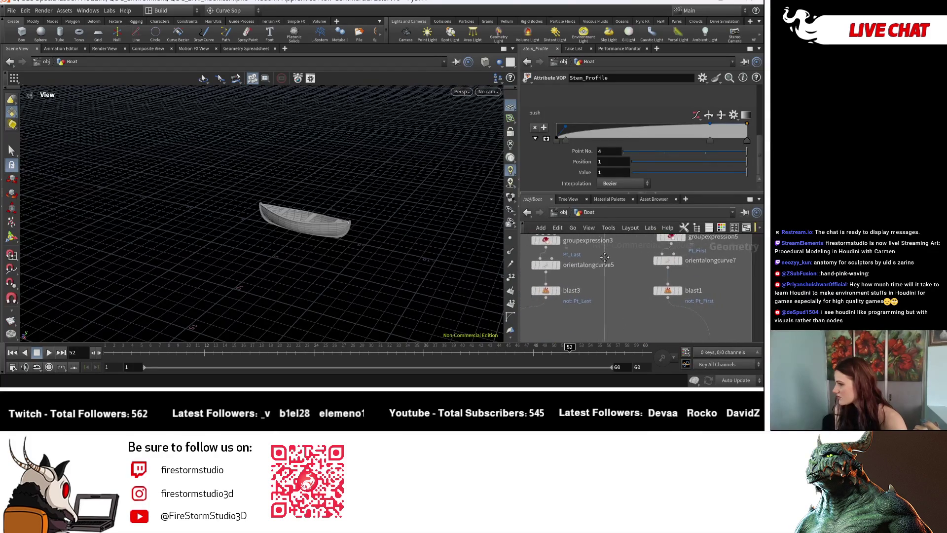
scroll(633, 240, "up", 3)
scroll(600, 267, "up", 3)
Pan past attribdelete4, sweep1 and mirror1 to frame the Plank_Angle box and blast7
mouse_move(599, 267)
middle_mouse_down()
mouse_move(572, 276)
mouse_move(627, 294)
mouse_move(635, 264)
mouse_move(678, 258)
mouse_move(705, 309)
middle_mouse_up()
scroll(564, 290, "down", 4)
middle_click_drag(640, 317, 695, 261)
middle_click_drag(580, 308, 668, 327)
mouse_move(641, 277)
middle_mouse_down()
mouse_move(640, 254)
mouse_move(641, 277)
mouse_move(658, 299)
middle_mouse_up()
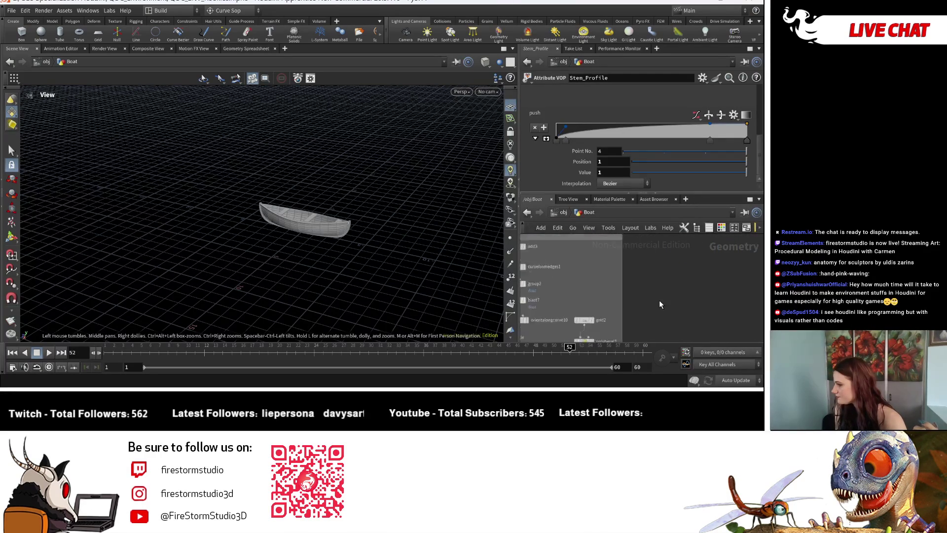
scroll(659, 300, "up", 3)
mouse_move(626, 260)
middle_mouse_down()
mouse_move(650, 285)
mouse_move(660, 241)
middle_mouse_up()
Show Plank_Angle's ramp, whose fourth point sits at 0.880208
left_click(578, 275)
scroll(625, 155, "down", 1)
scroll(636, 153, "down", 5)
scroll(669, 271, "down", 3)
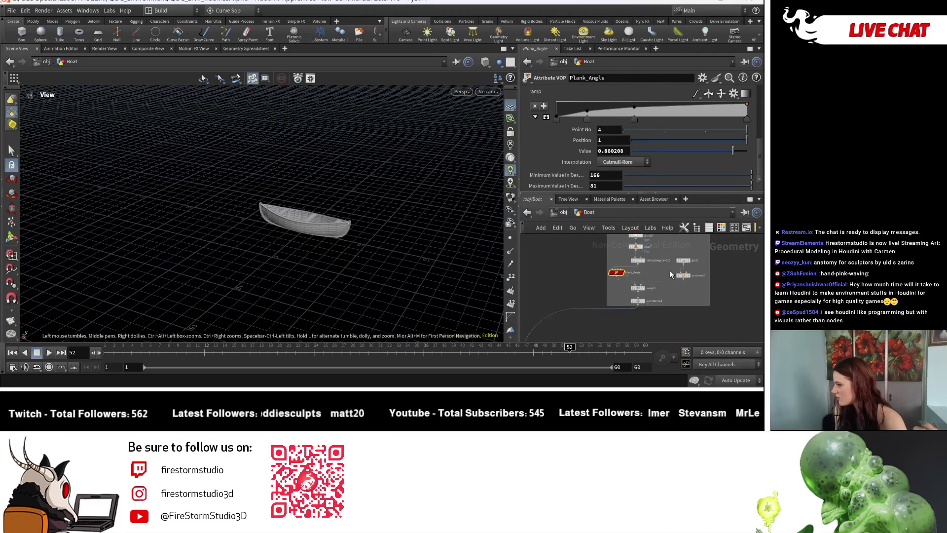
scroll(611, 278, "down", 5)
scroll(607, 283, "up", 10)
Centre the Rib Sweep and Bench boxes and orbit the 3D view around the boat
mouse_move(614, 309)
middle_mouse_down()
mouse_move(576, 377)
mouse_move(546, 314)
middle_mouse_up()
scroll(611, 312, "down", 2)
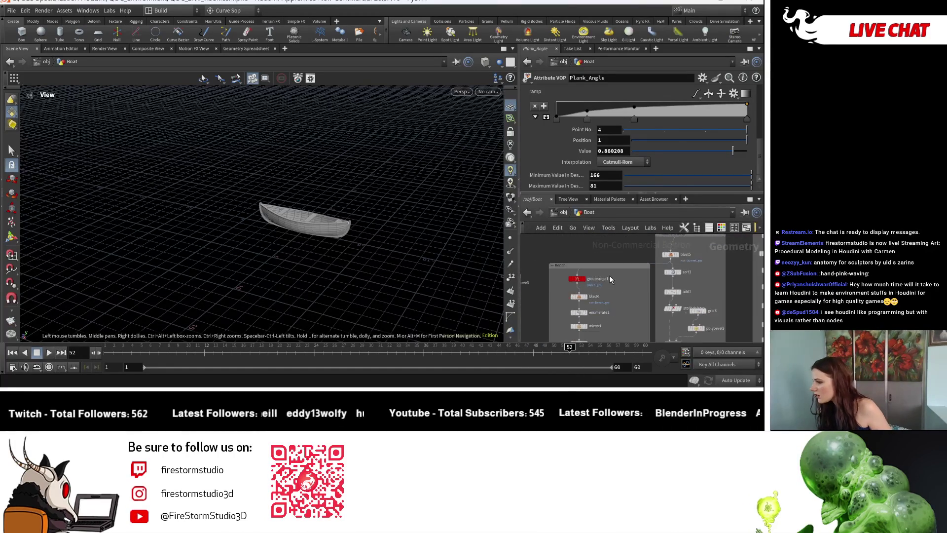
scroll(596, 264, "down", 3)
mouse_move(661, 231)
middle_mouse_down()
mouse_move(631, 283)
mouse_move(593, 300)
middle_mouse_up()
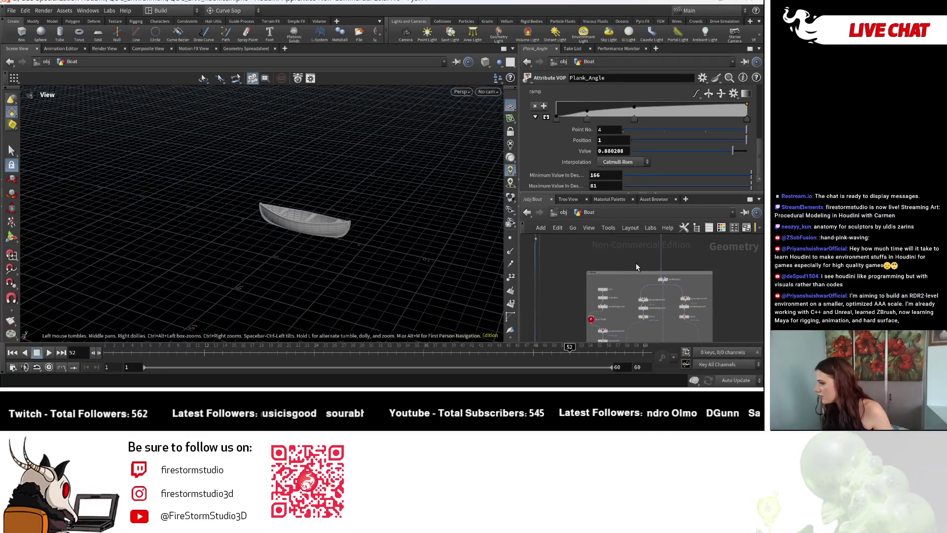
mouse_move(128, 113)
left_mouse_down()
mouse_move(116, 106)
mouse_move(133, 111)
left_mouse_up()
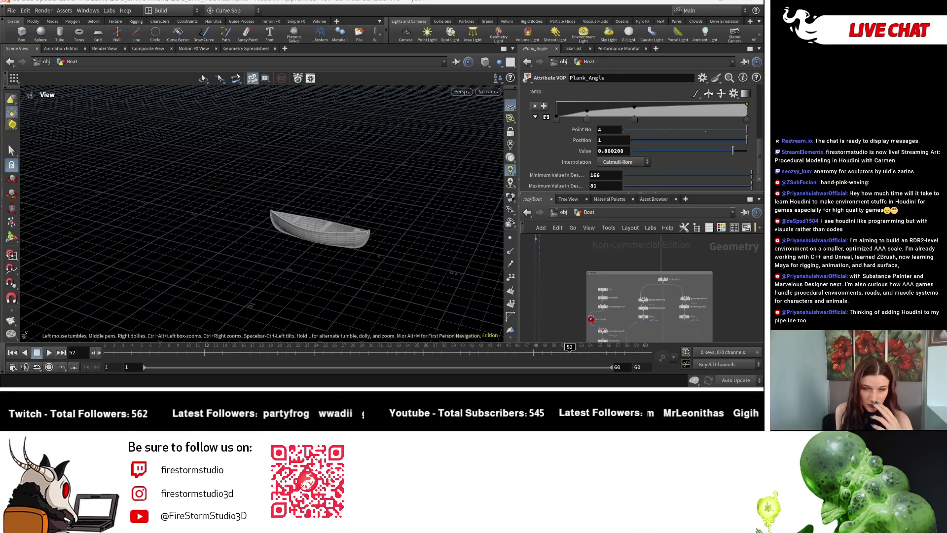
Switch from Houdini to the Chrome window on rebelway.net/learn
key("alt+Tab")
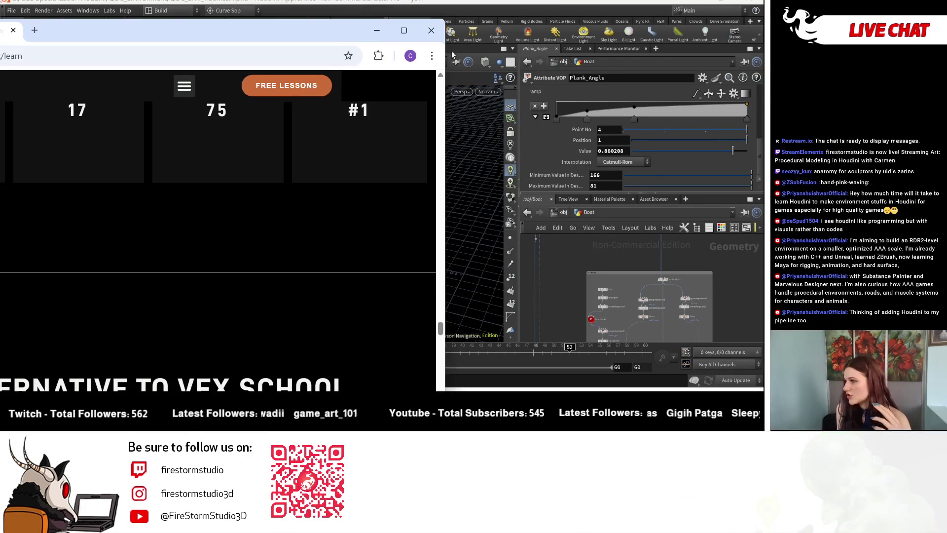
scroll(419, 196, "down", 5)
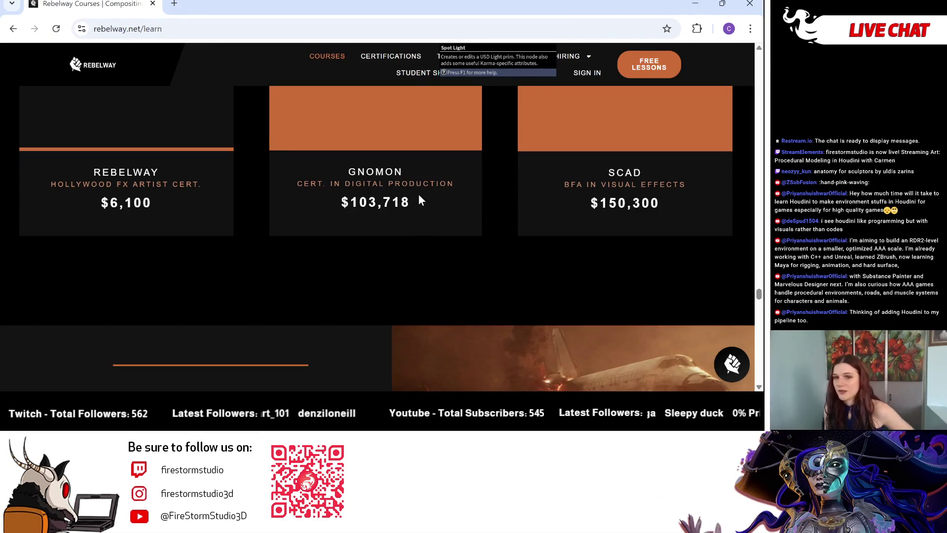
scroll(413, 197, "down", 3)
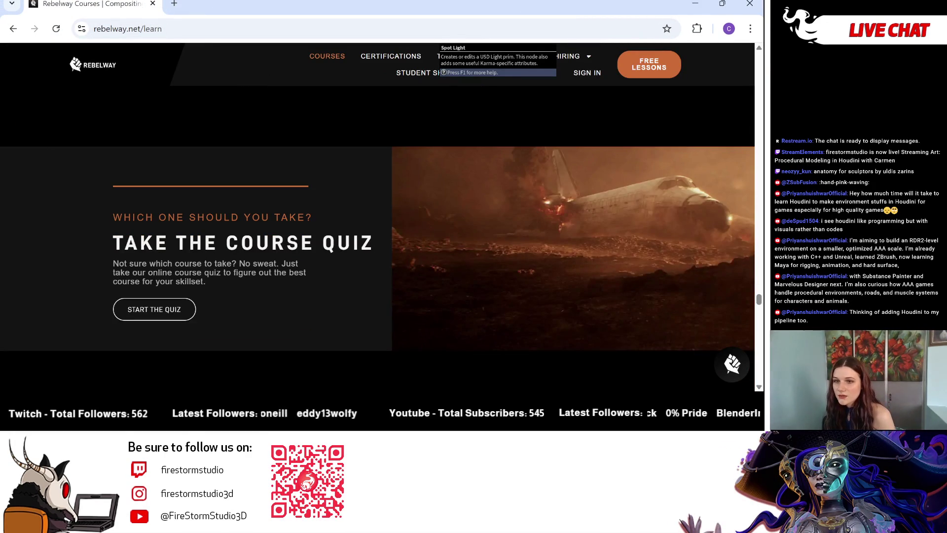
scroll(300, 210, "down", 5)
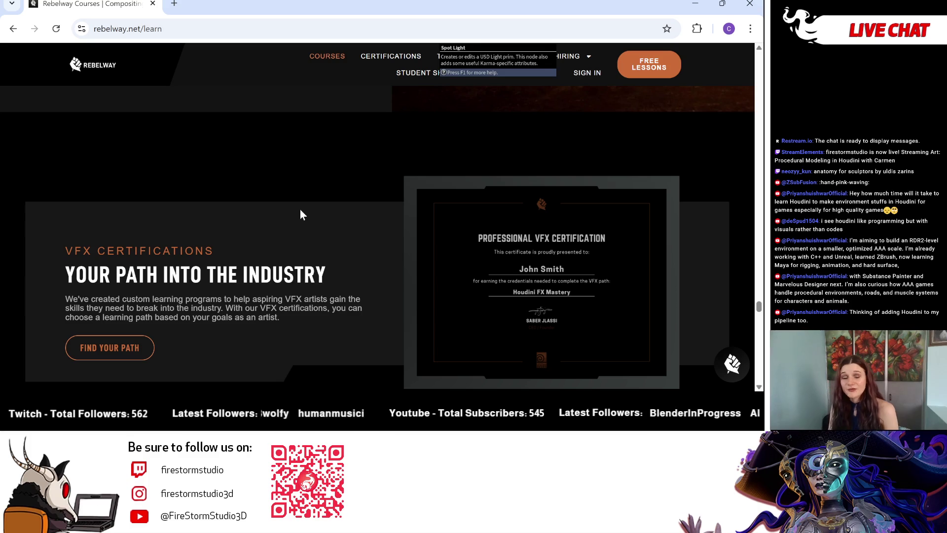
scroll(300, 212, "down", 6)
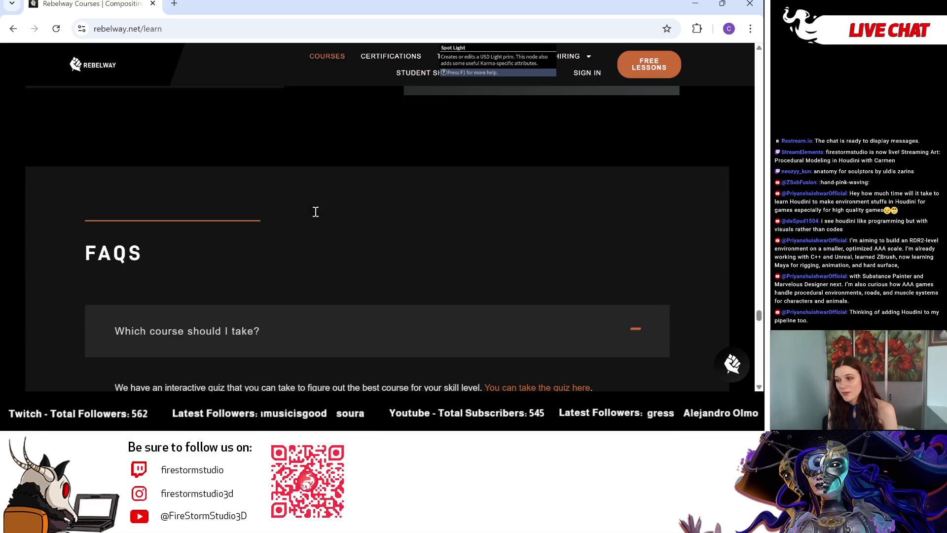
scroll(378, 237, "up", 6)
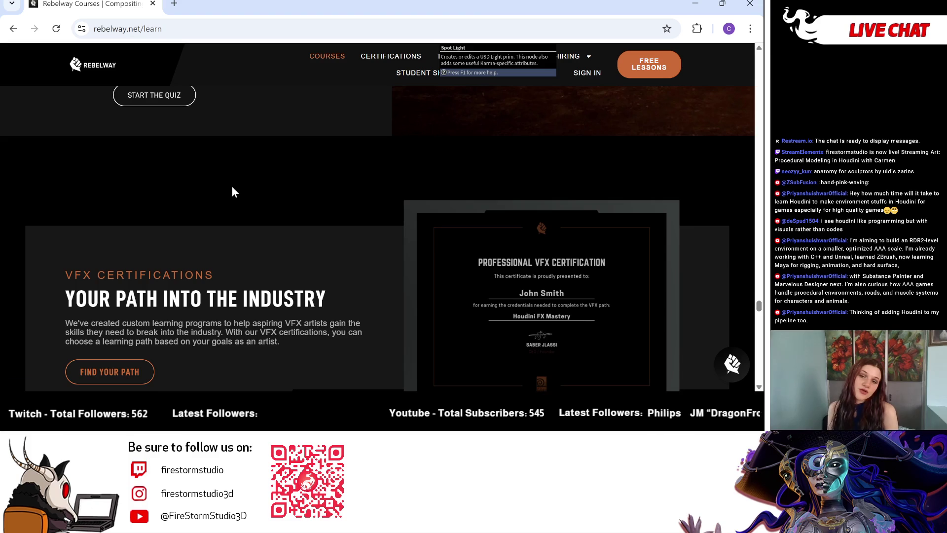
scroll(478, 187, "up", 6)
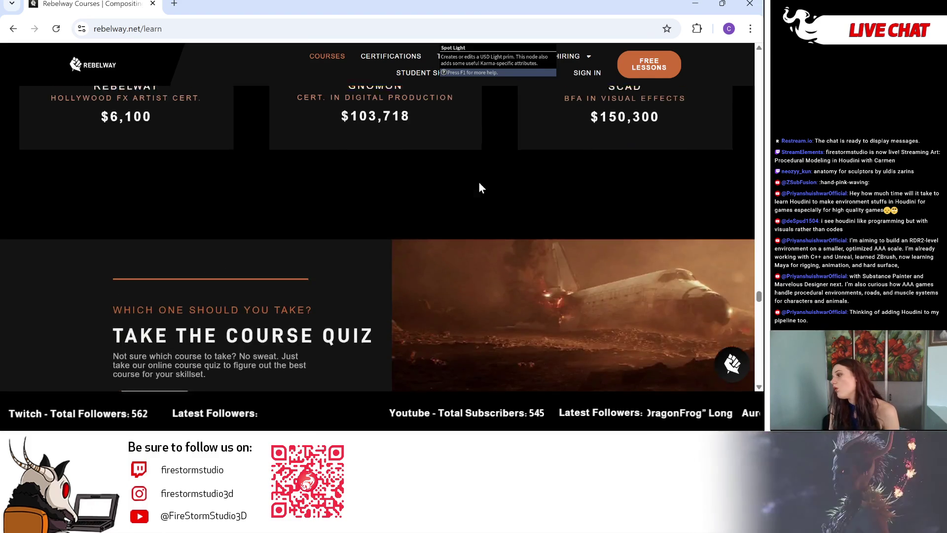
scroll(480, 187, "up", 15)
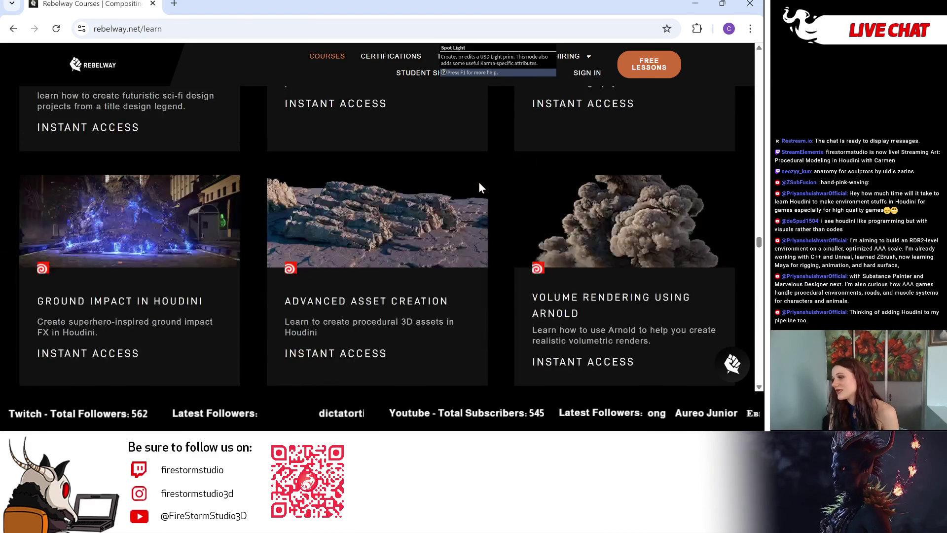
scroll(480, 187, "up", 8)
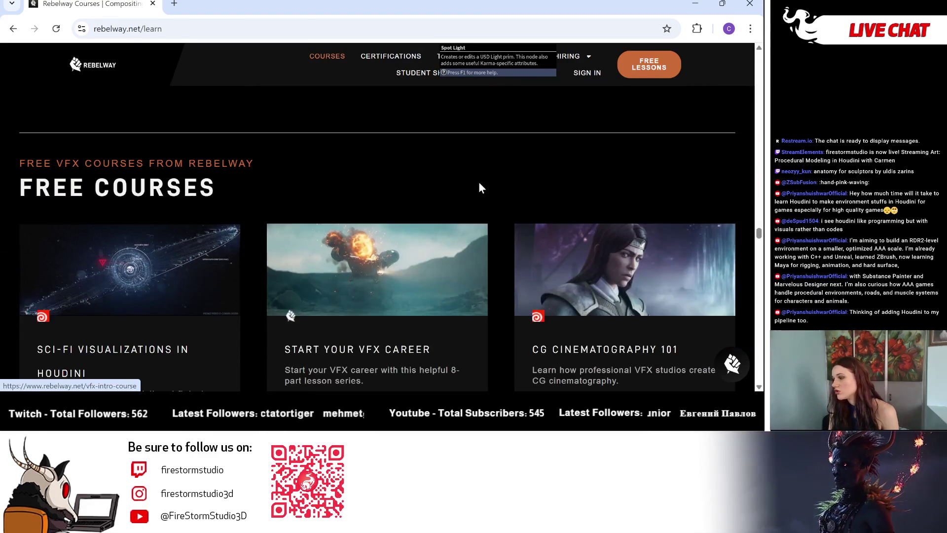
scroll(228, 200, "down", 12)
scroll(229, 201, "up", 5)
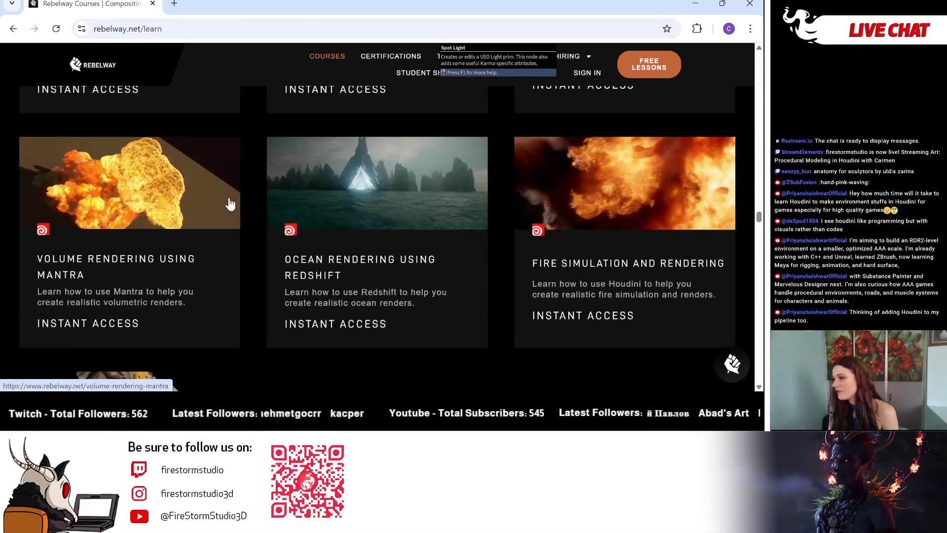
scroll(230, 203, "up", 6)
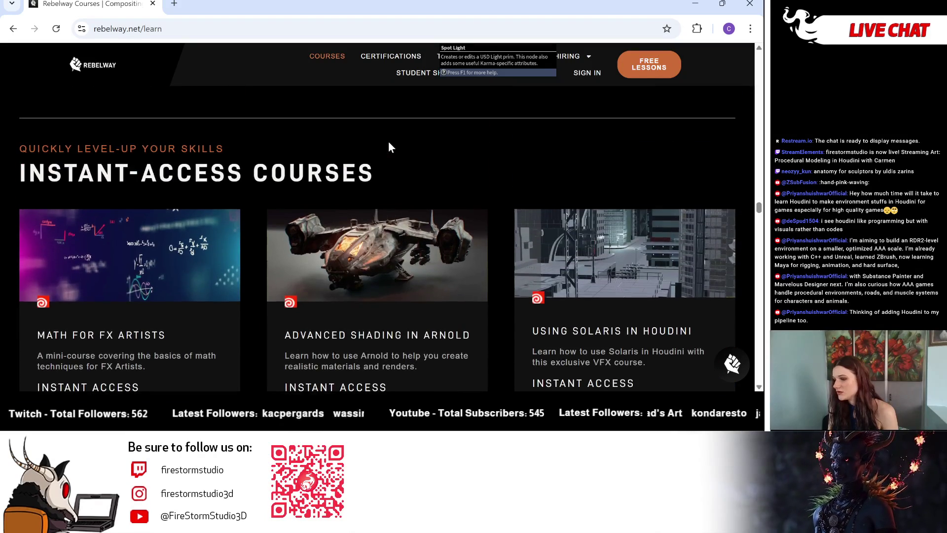
scroll(389, 143, "up", 10)
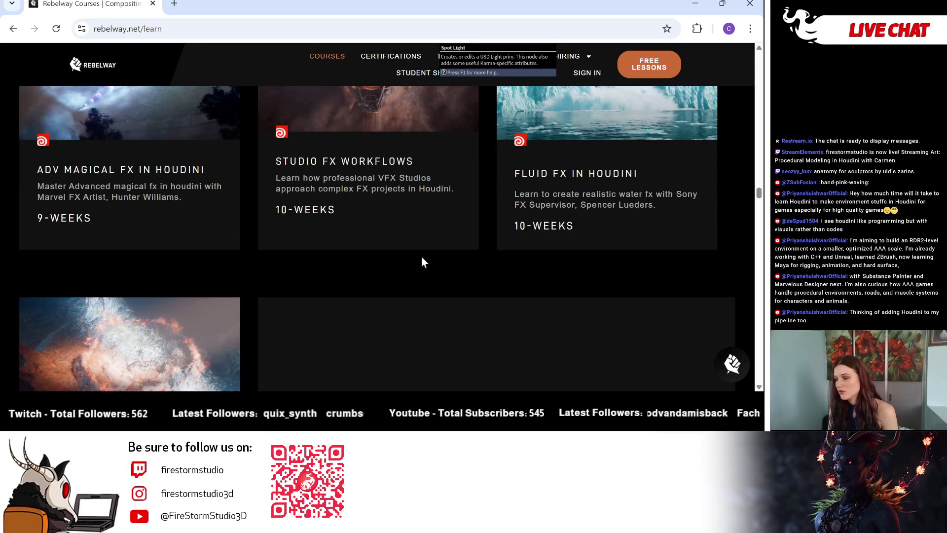
scroll(414, 254, "up", 2)
scroll(421, 272, "up", 5)
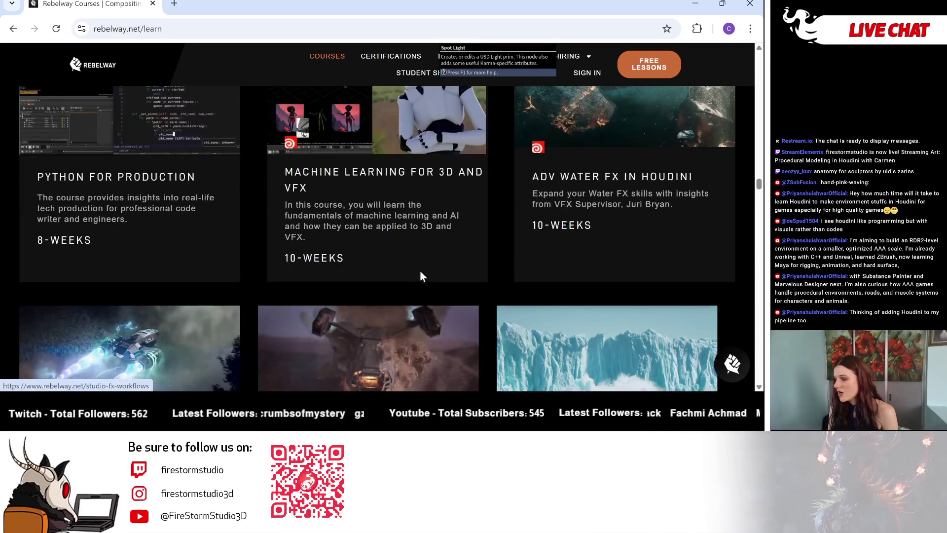
scroll(190, 280, "up", 7)
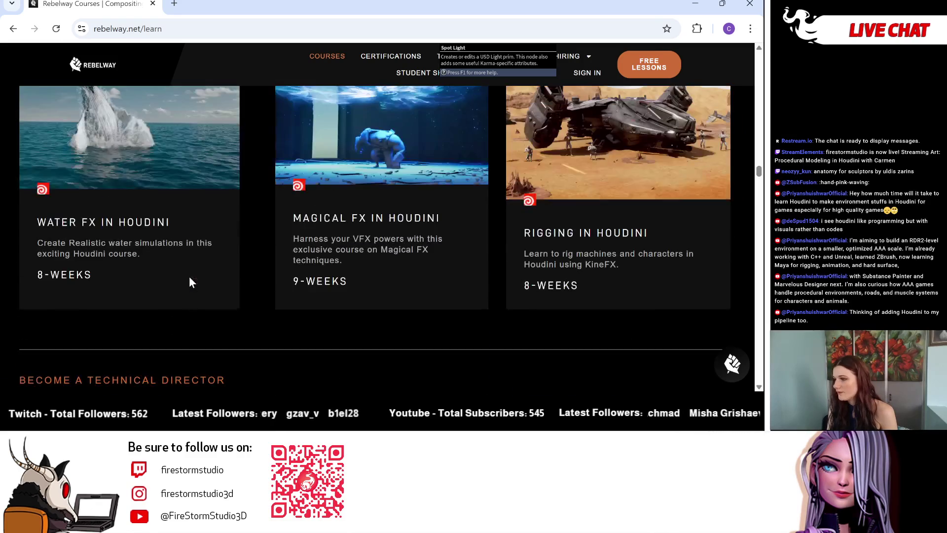
scroll(192, 282, "up", 3)
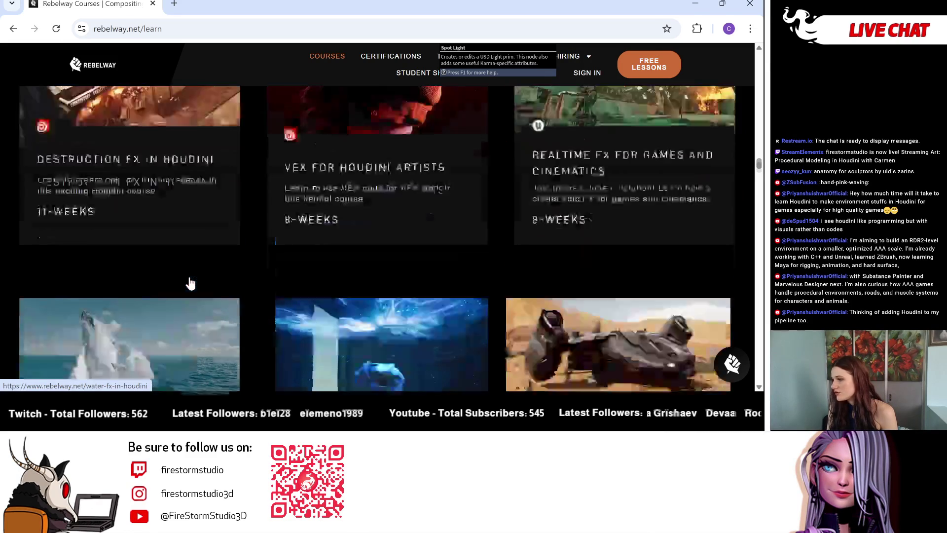
scroll(213, 282, "down", 3)
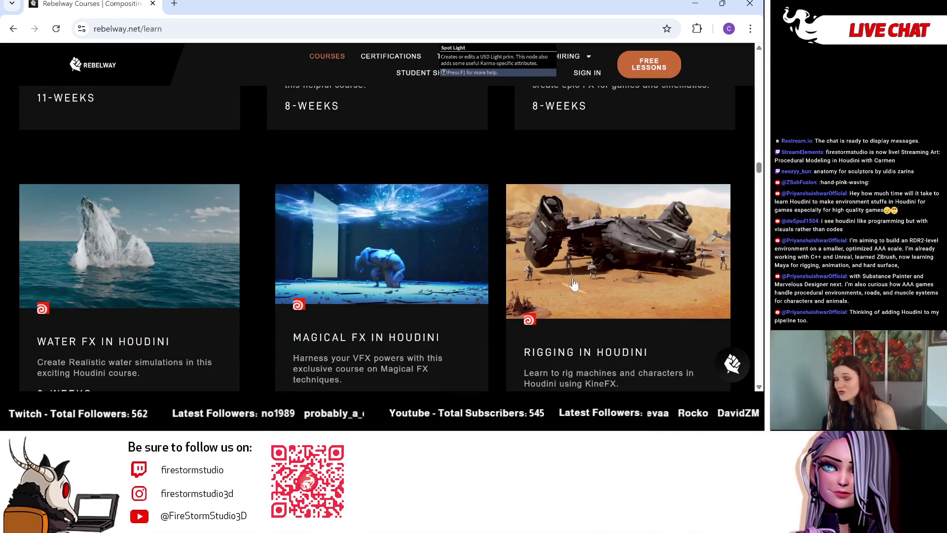
scroll(476, 254, "up", 4)
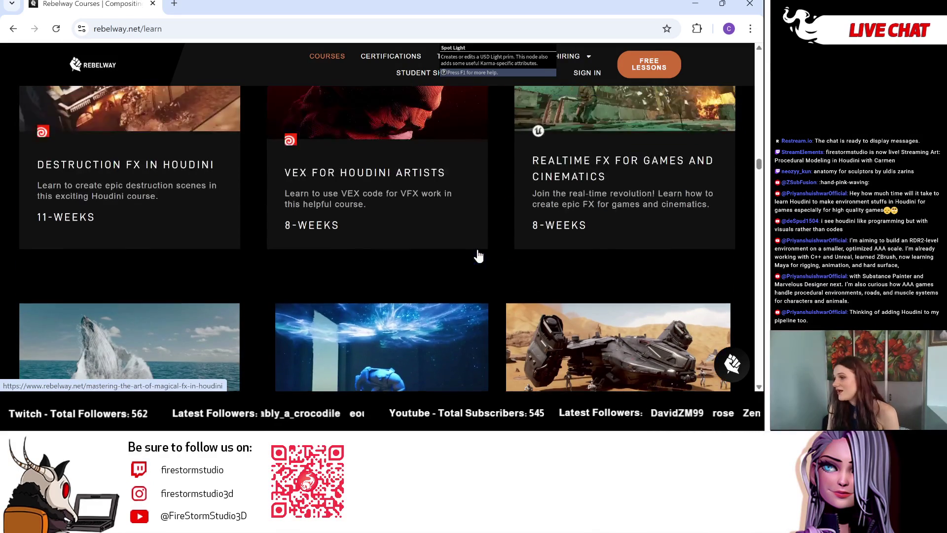
scroll(461, 246, "up", 5)
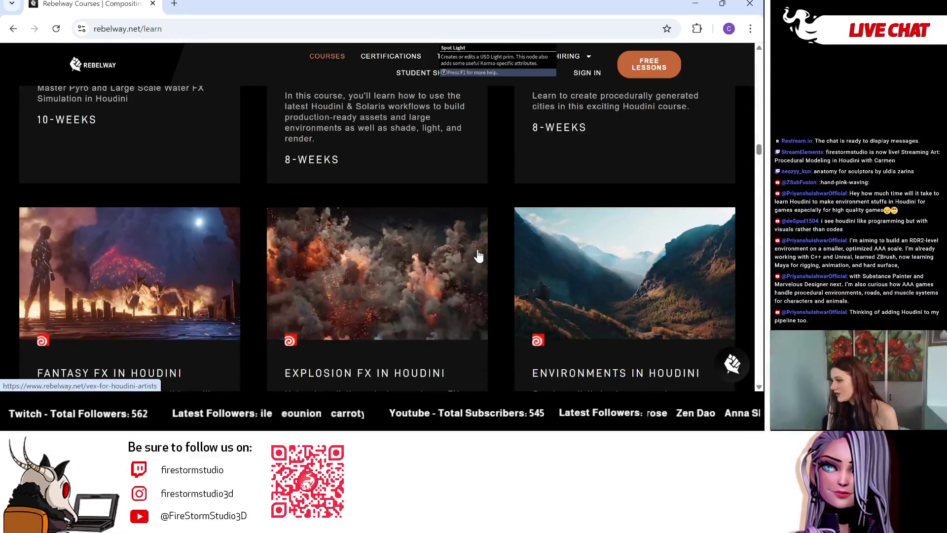
scroll(450, 244, "down", 1)
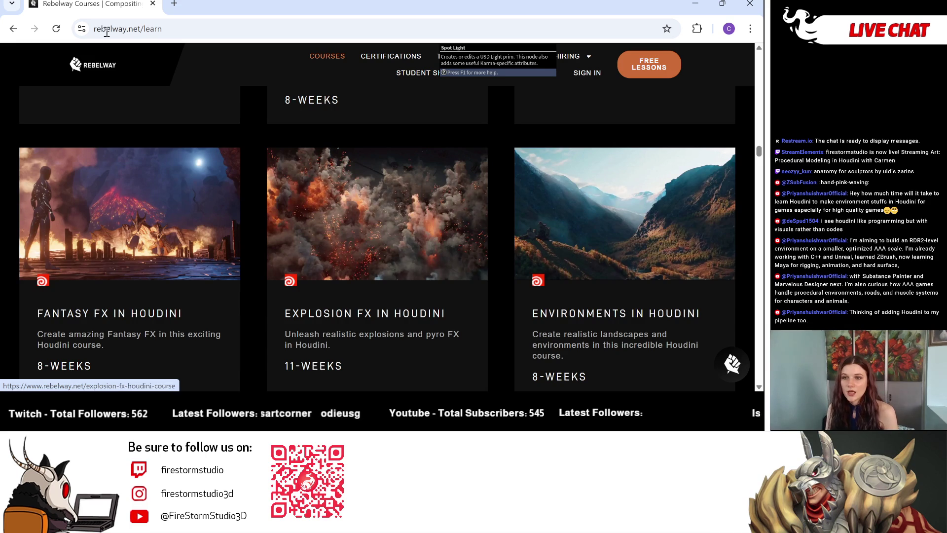
scroll(350, 136, "up", 5)
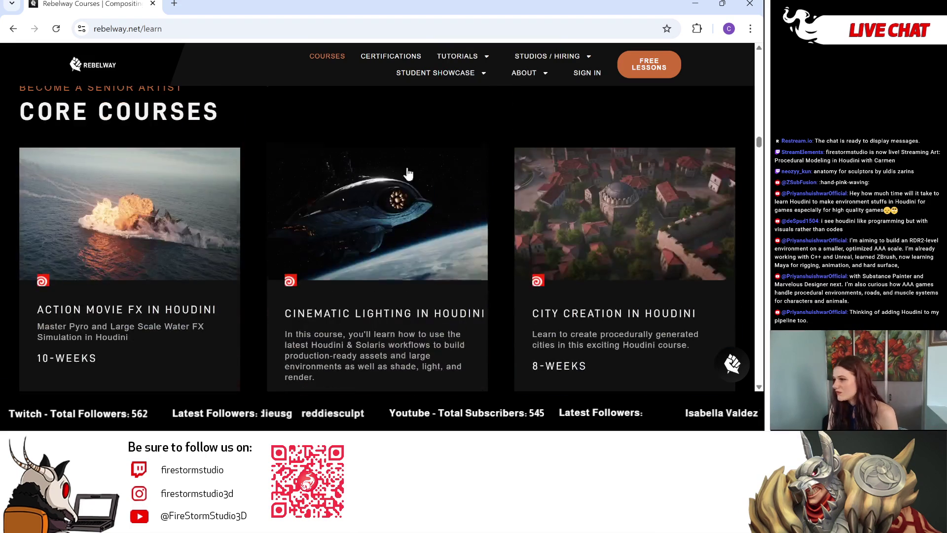
Open the City Creation in Houdini course and highlight its length and software details
left_click(577, 241)
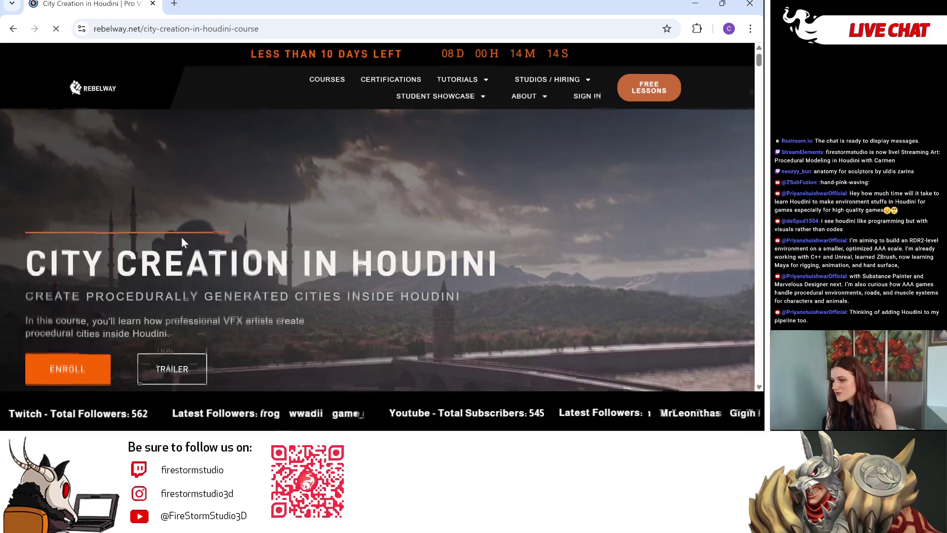
scroll(181, 237, "down", 5)
left_click_drag(178, 185, 600, 227)
left_click(105, 176)
Scroll through the City Creation in Houdini course page
scroll(114, 183, "down", 5)
scroll(118, 185, "up", 5)
scroll(134, 192, "down", 8)
scroll(143, 193, "down", 15)
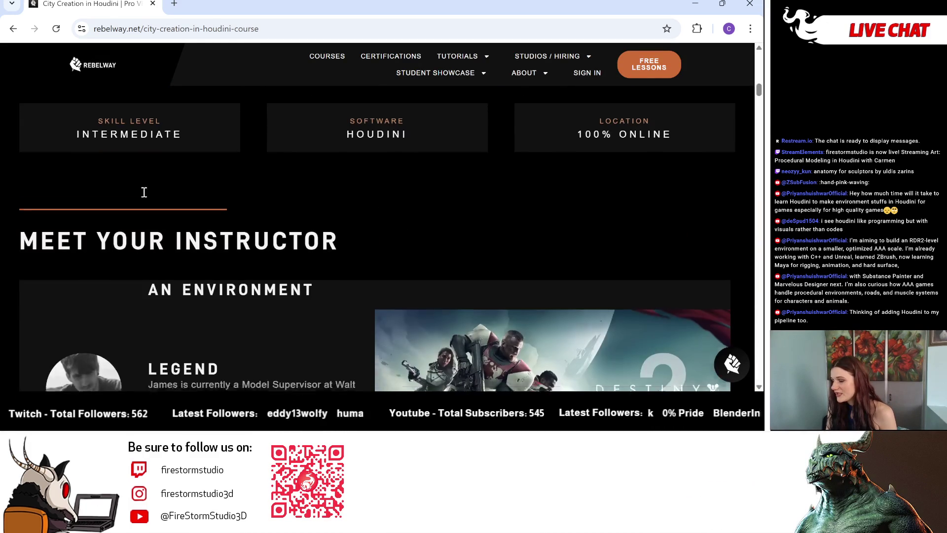
scroll(143, 193, "down", 10)
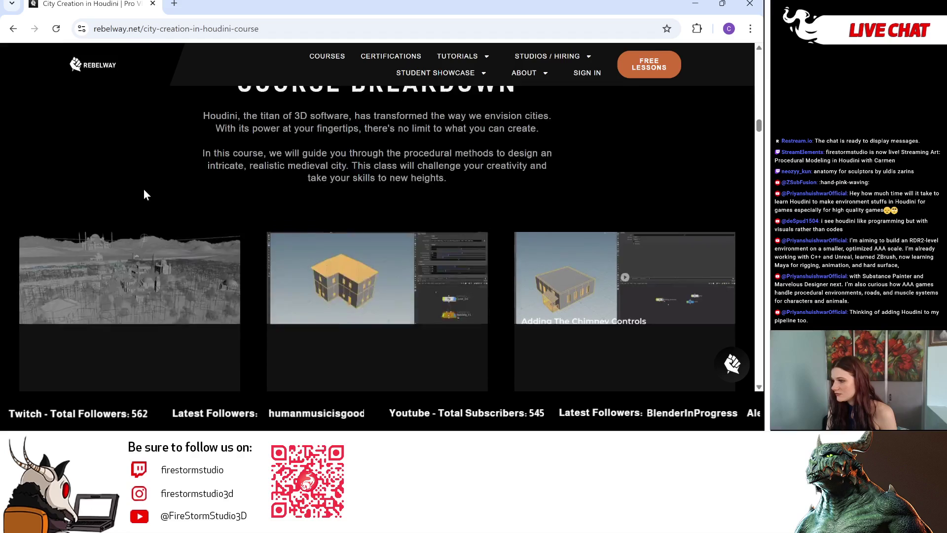
scroll(225, 213, "down", 15)
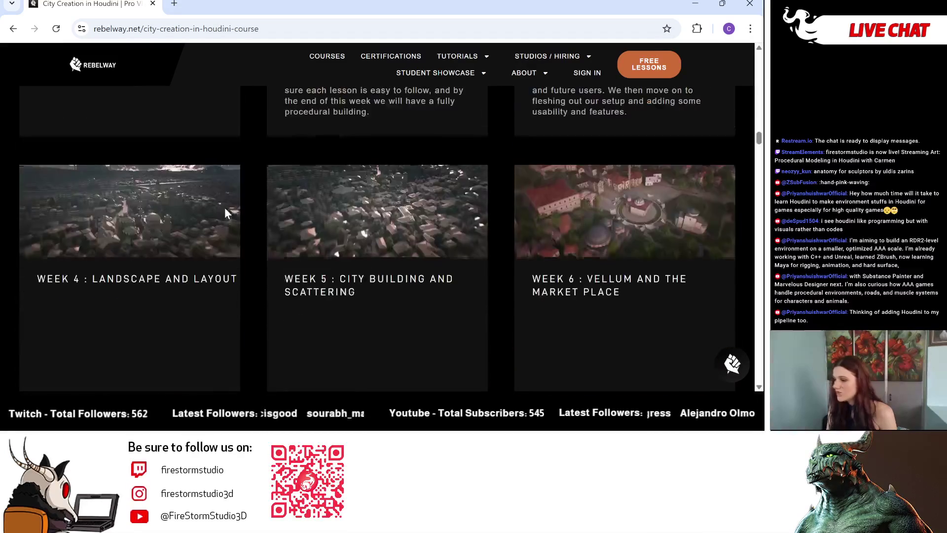
scroll(224, 213, "down", 15)
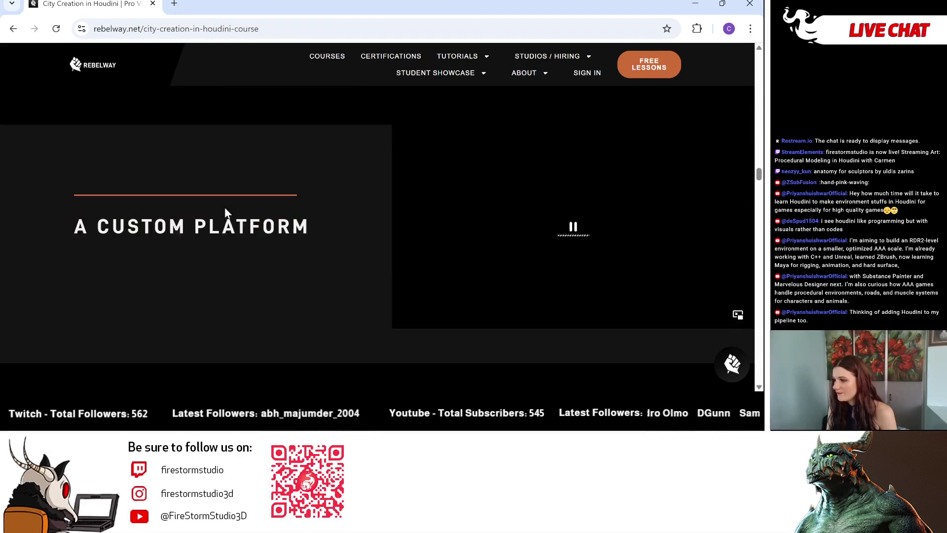
scroll(225, 213, "down", 10)
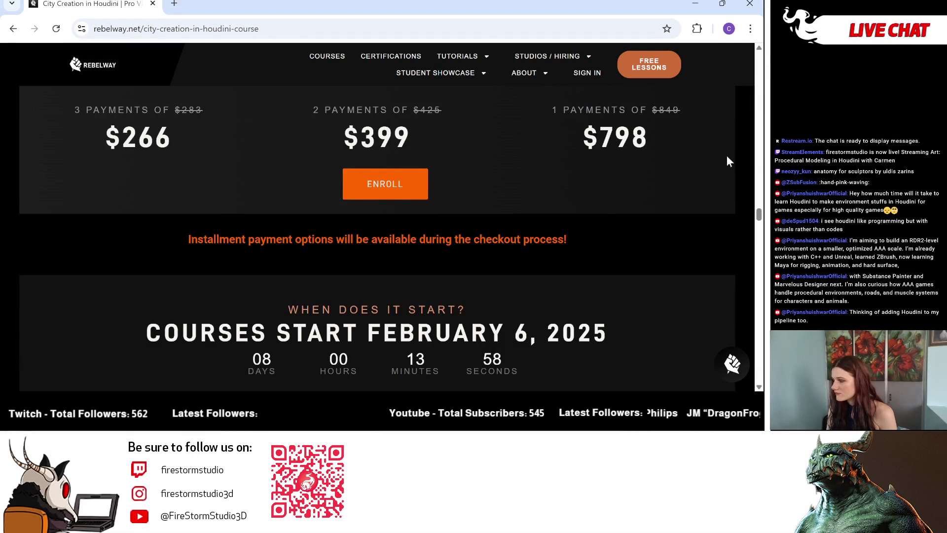
scroll(590, 180, "down", 8)
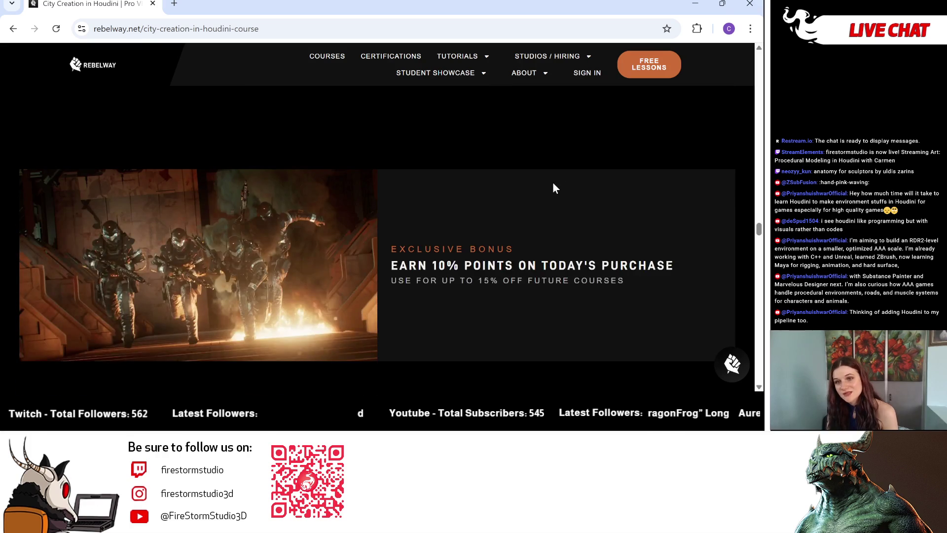
scroll(552, 182, "down", 10)
scroll(351, 226, "down", 15)
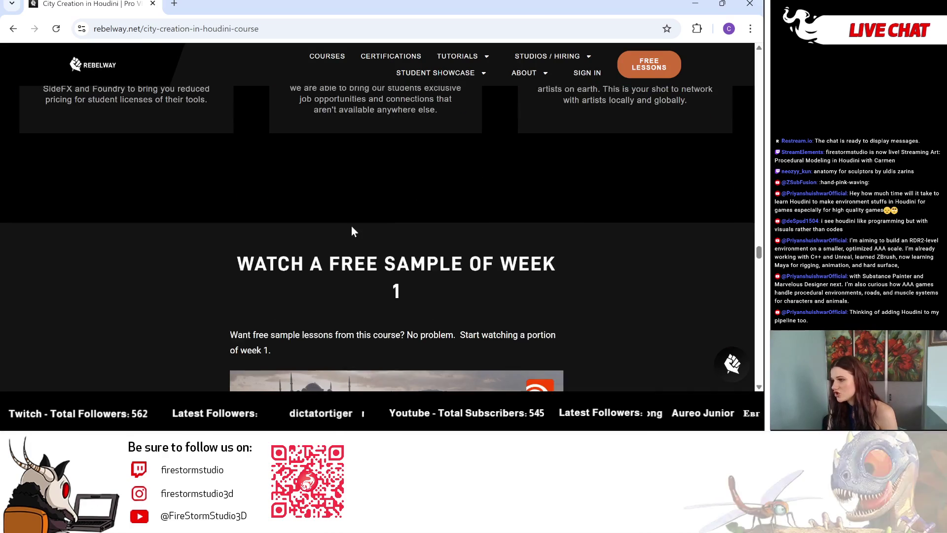
scroll(275, 242, "down", 7)
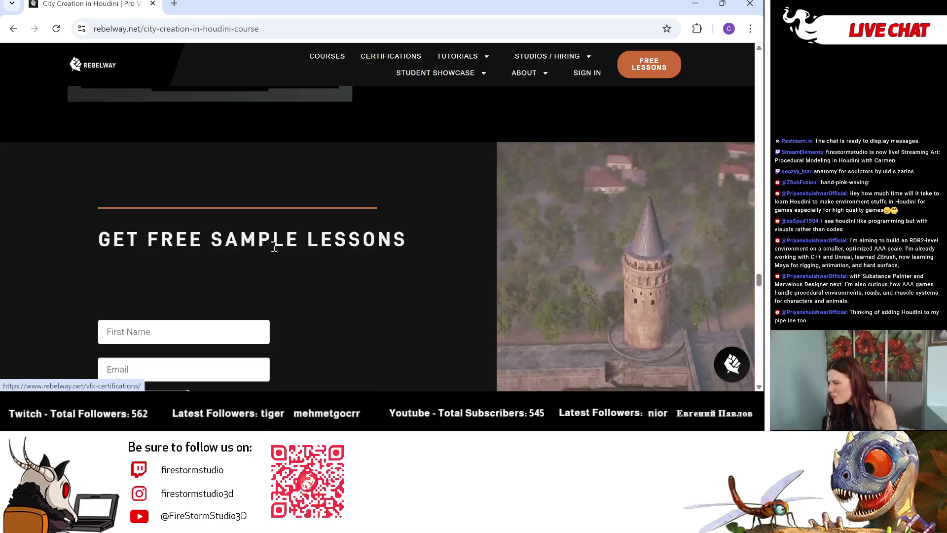
Return to the full course list and browse the beginner, intermediate and core listings
left_click(12, 29)
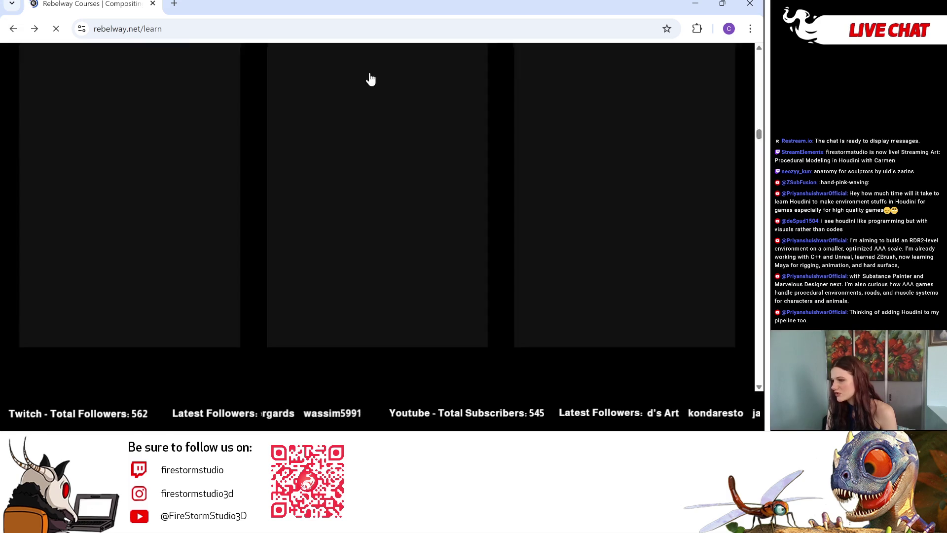
scroll(326, 192, "down", 10)
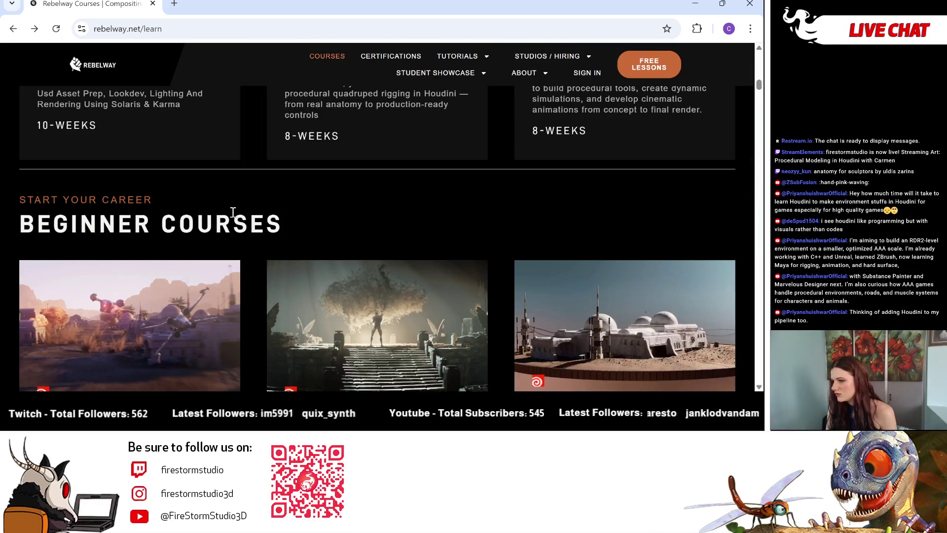
scroll(237, 220, "down", 4)
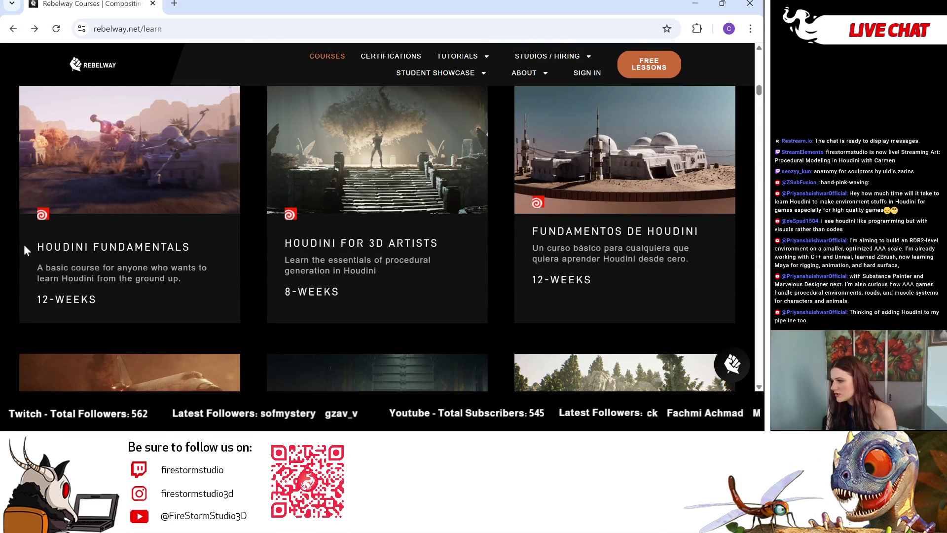
scroll(118, 193, "down", 2)
scroll(119, 194, "up", 3)
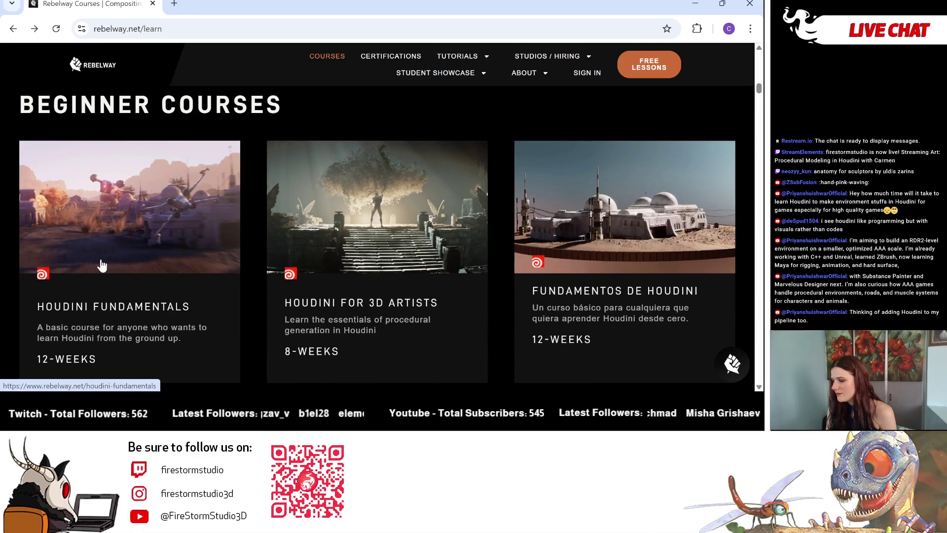
scroll(228, 222, "down", 2)
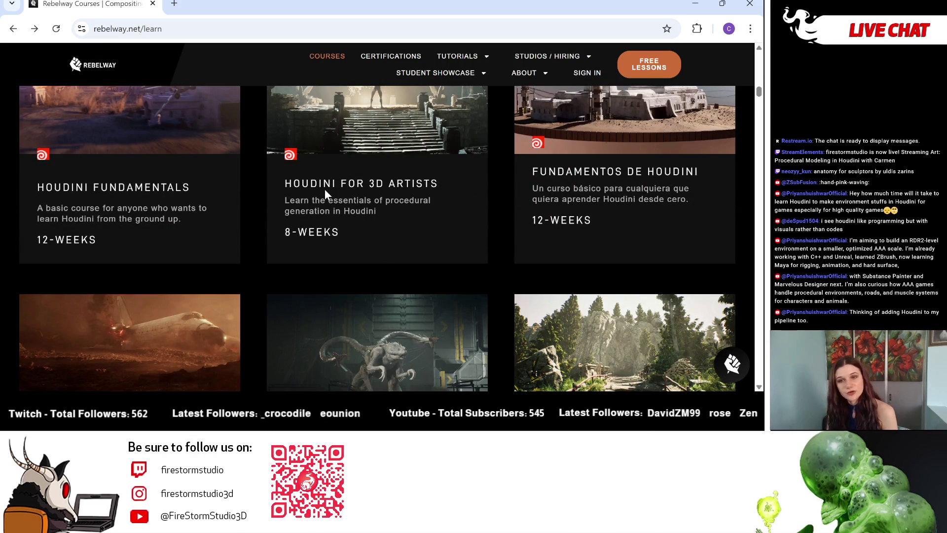
scroll(345, 191, "down", 2)
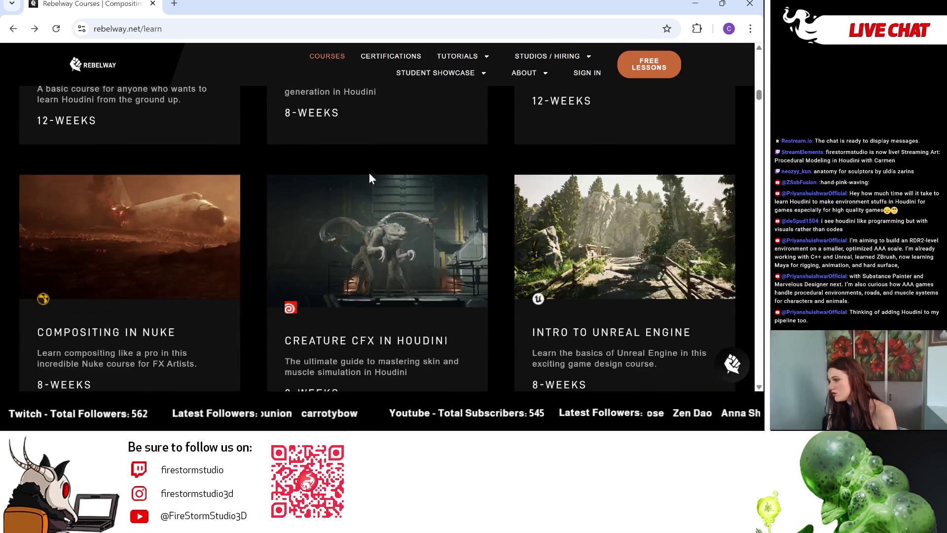
scroll(368, 173, "down", 1)
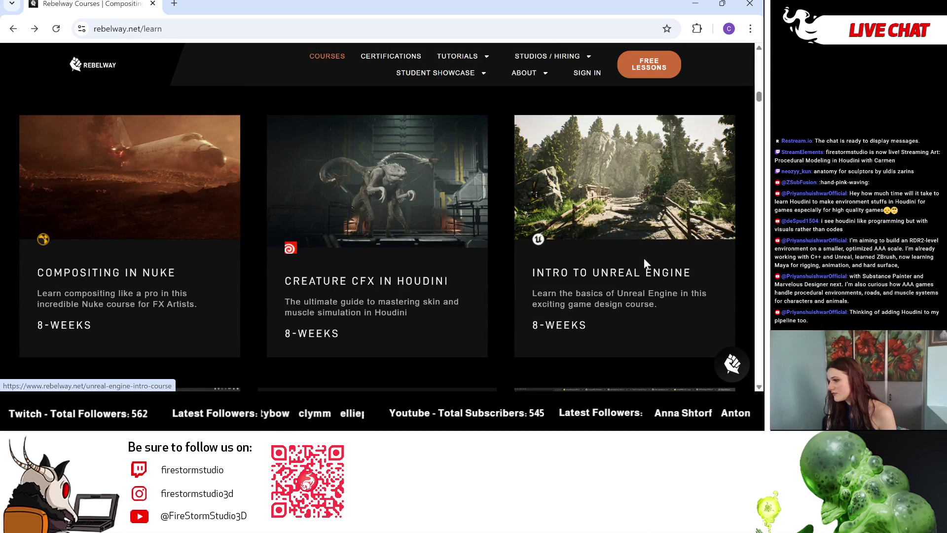
scroll(198, 252, "down", 4)
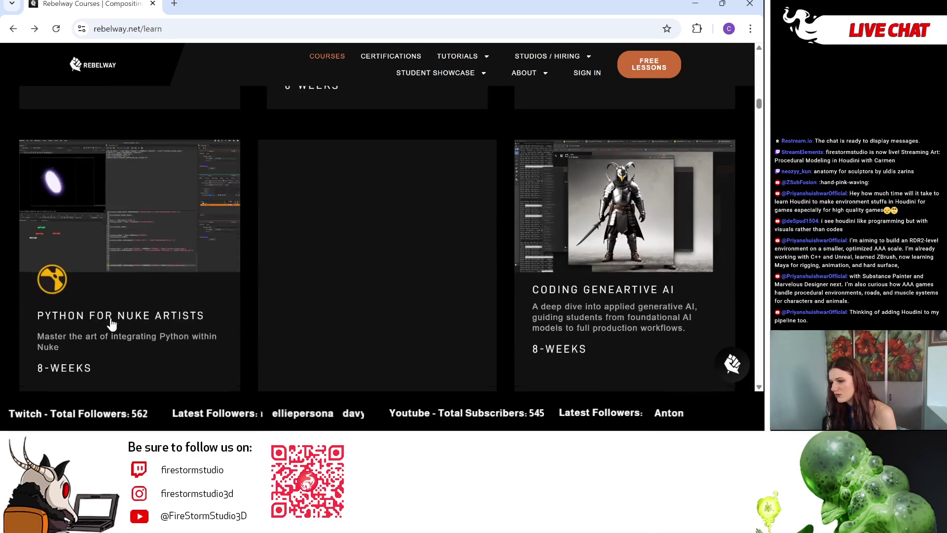
scroll(112, 325, "down", 2)
scroll(330, 297, "up", 5)
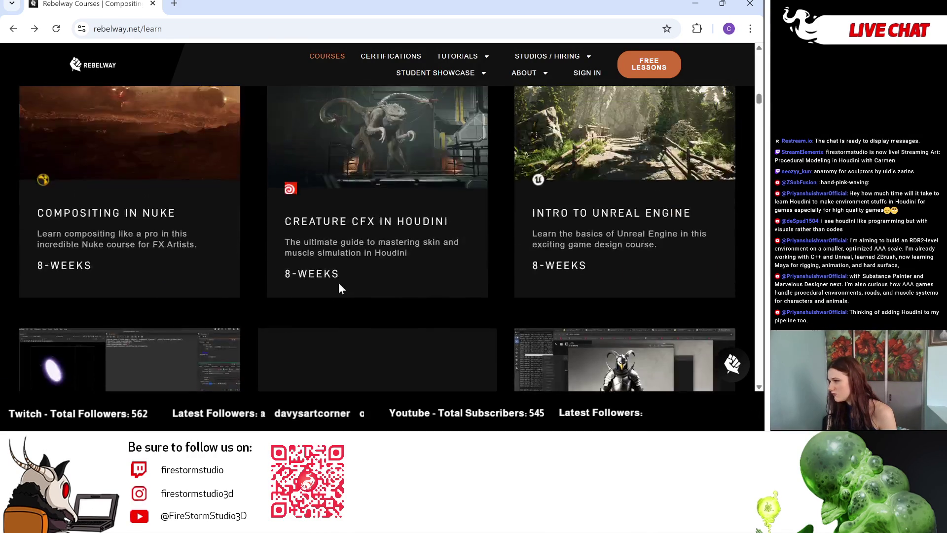
scroll(330, 290, "up", 15)
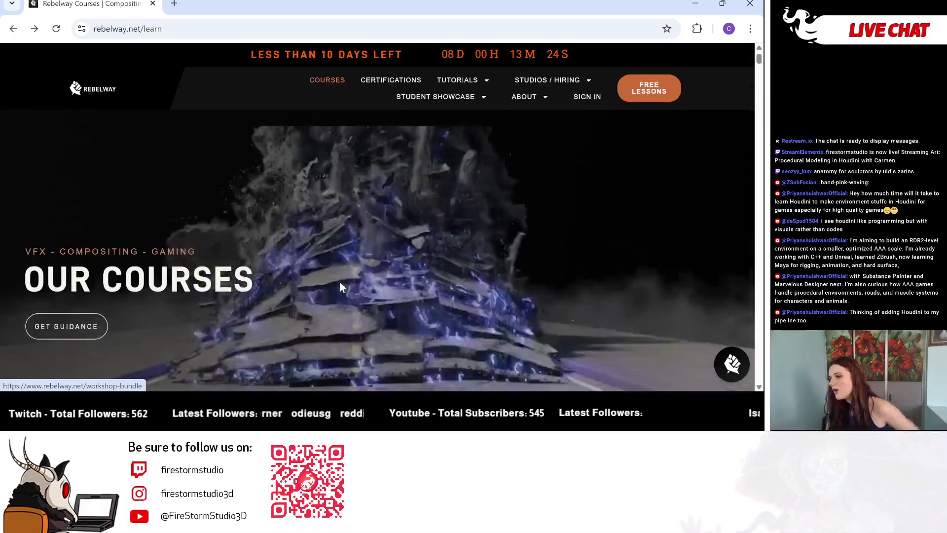
scroll(340, 285, "down", 3)
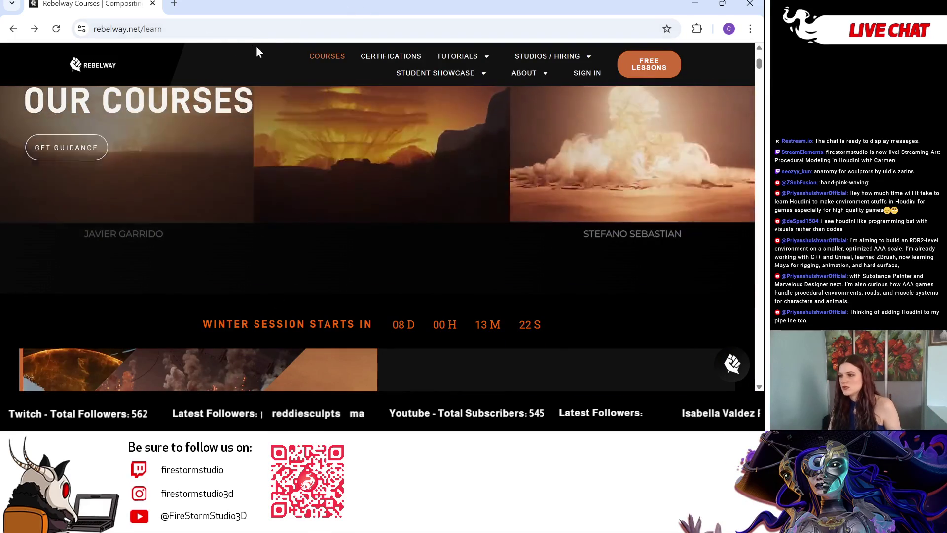
Select the page address, scroll to the bottom of the listings, and open a new tab
left_click(182, 28)
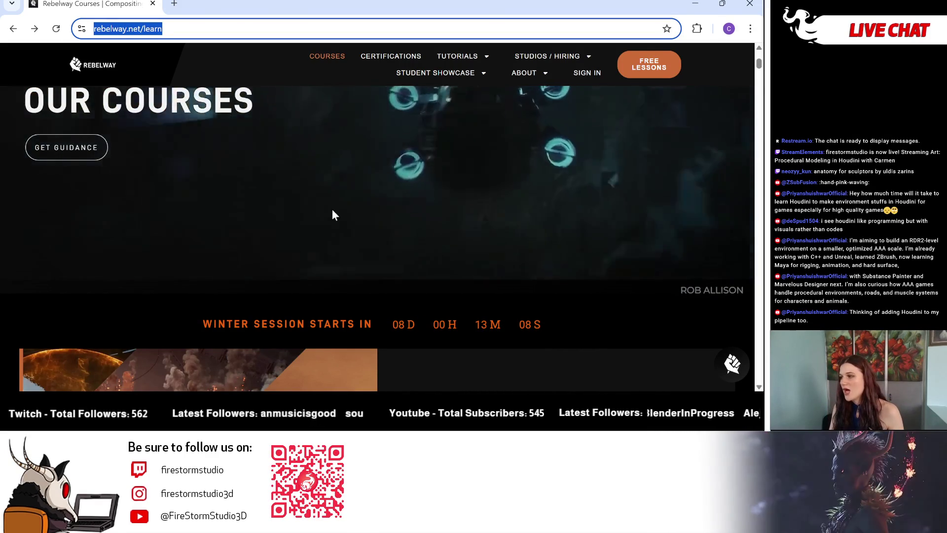
scroll(308, 204, "down", 3)
left_click_drag(760, 73, 759, 96)
scroll(746, 91, "down", 1)
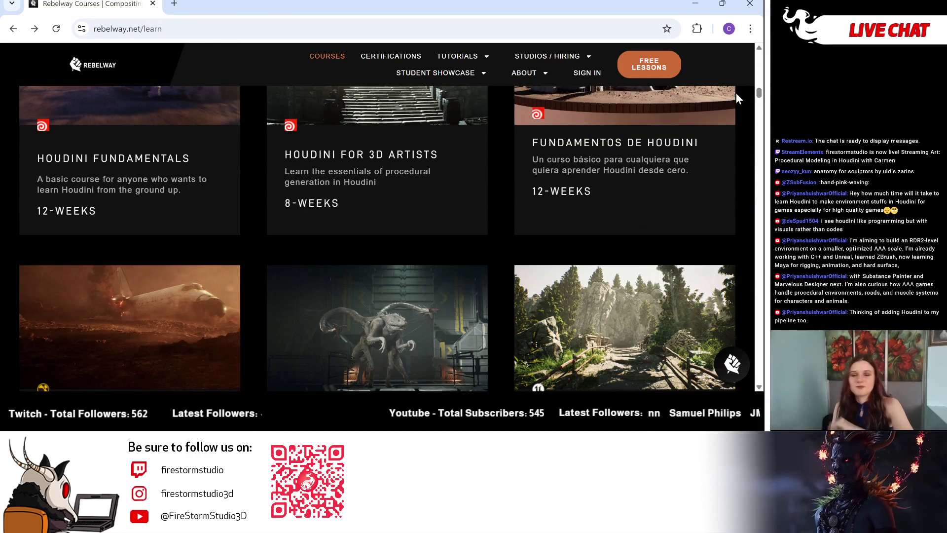
scroll(725, 134, "down", 3)
scroll(724, 130, "down", 5)
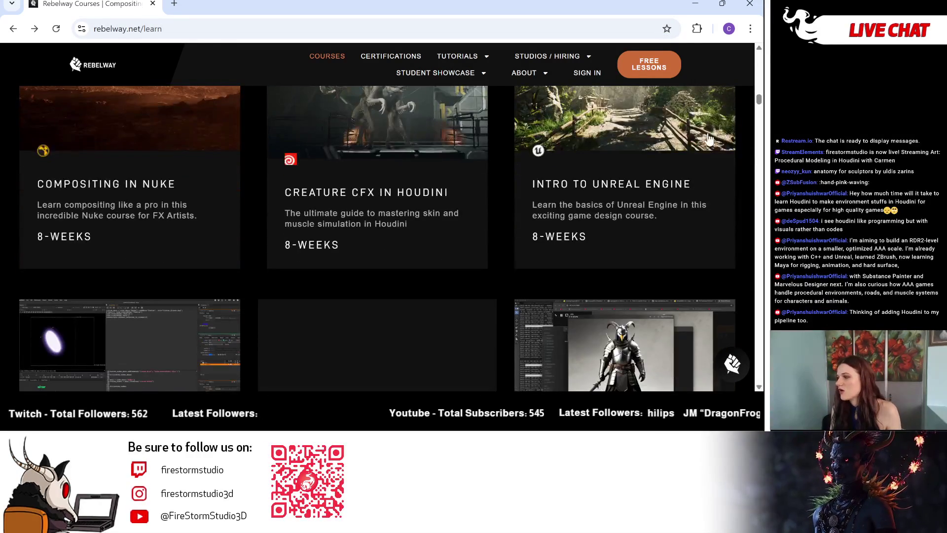
scroll(381, 249, "down", 10)
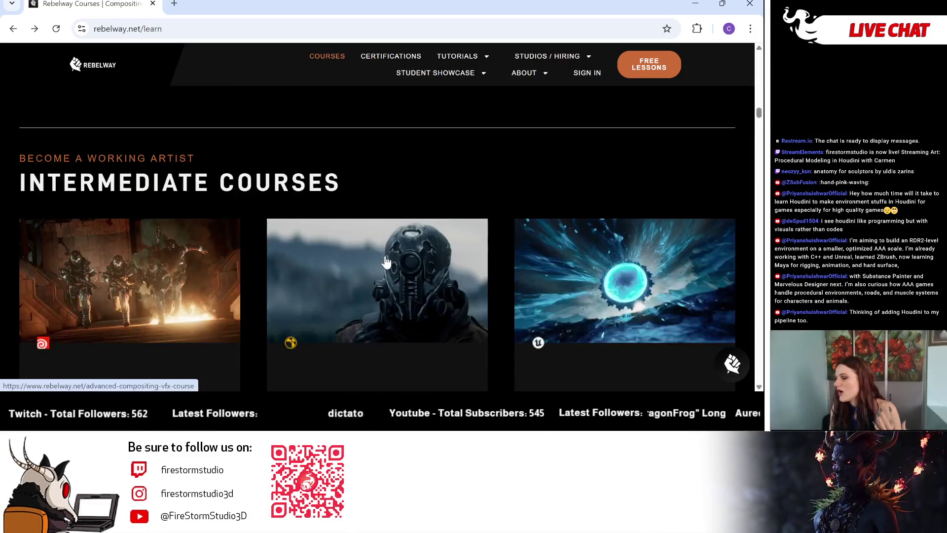
scroll(367, 272, "down", 3)
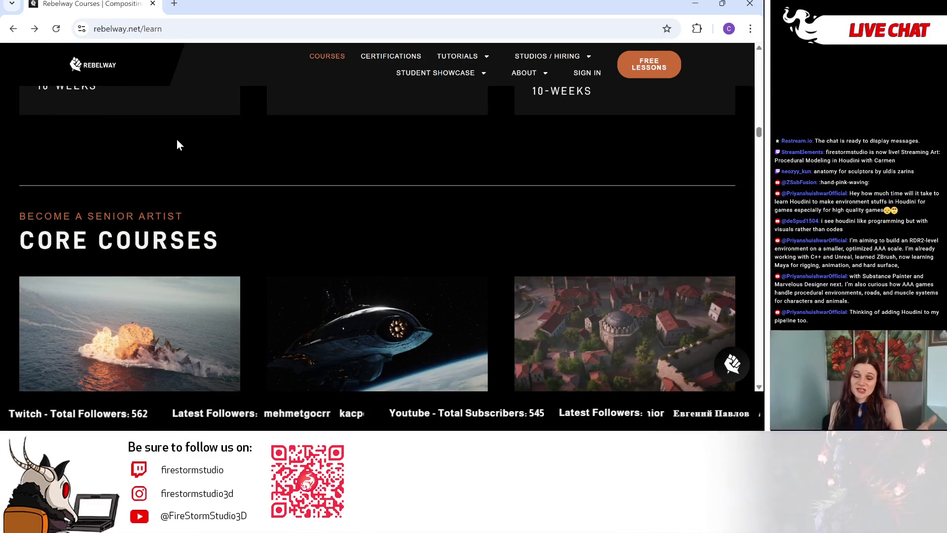
scroll(306, 137, "down", 10)
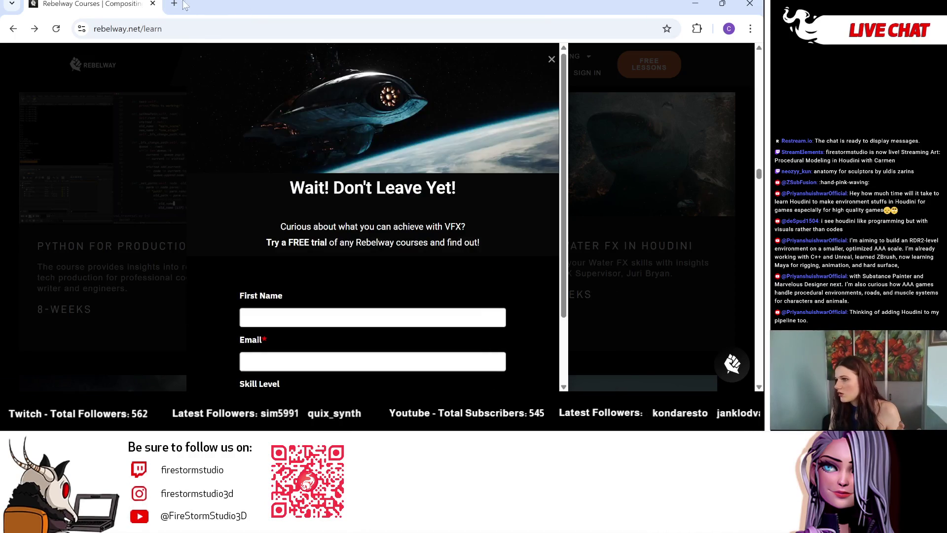
left_click(174, 4)
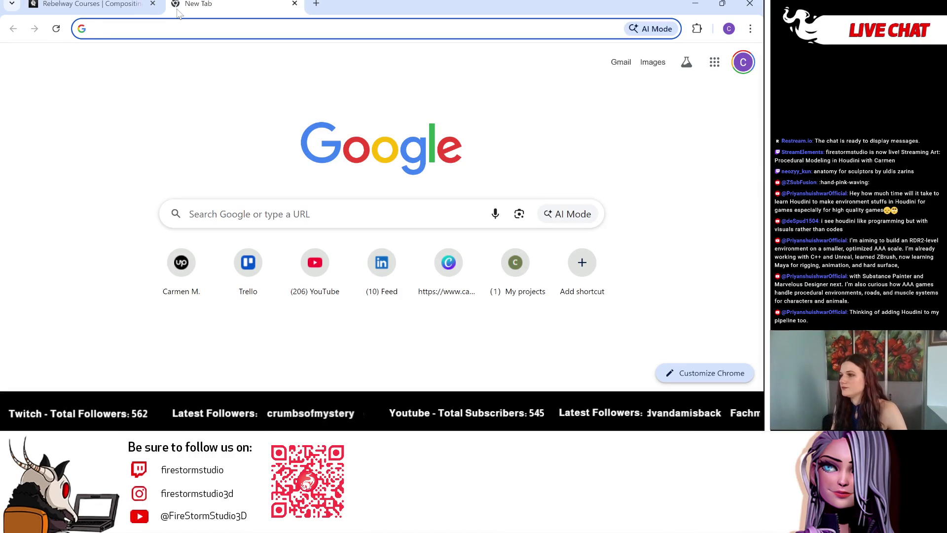
Close the blank New Tab to return to the Rebelway page
left_click(295, 4)
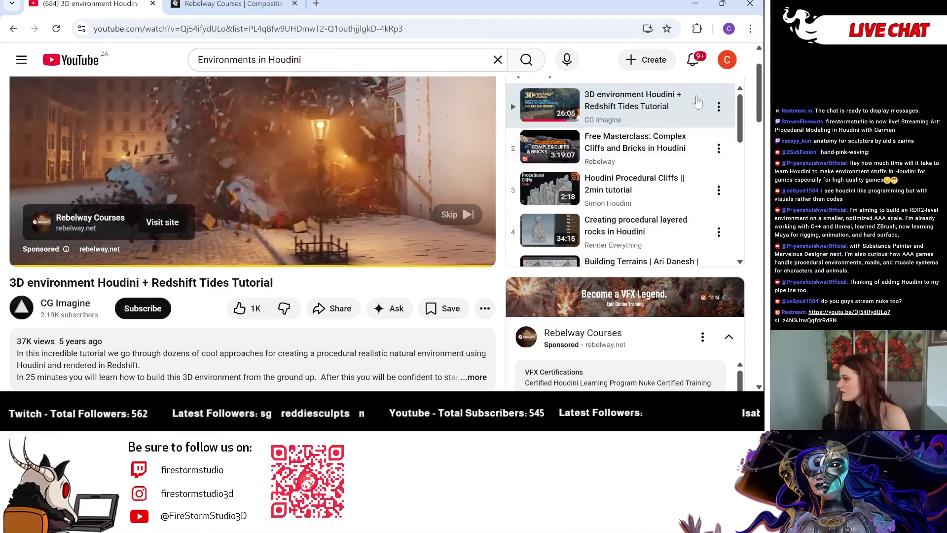
Scroll through the tutorial playlist, then go back to the 'Environments in Houdini' search results
scroll(637, 132, "down", 5)
scroll(637, 133, "down", 5)
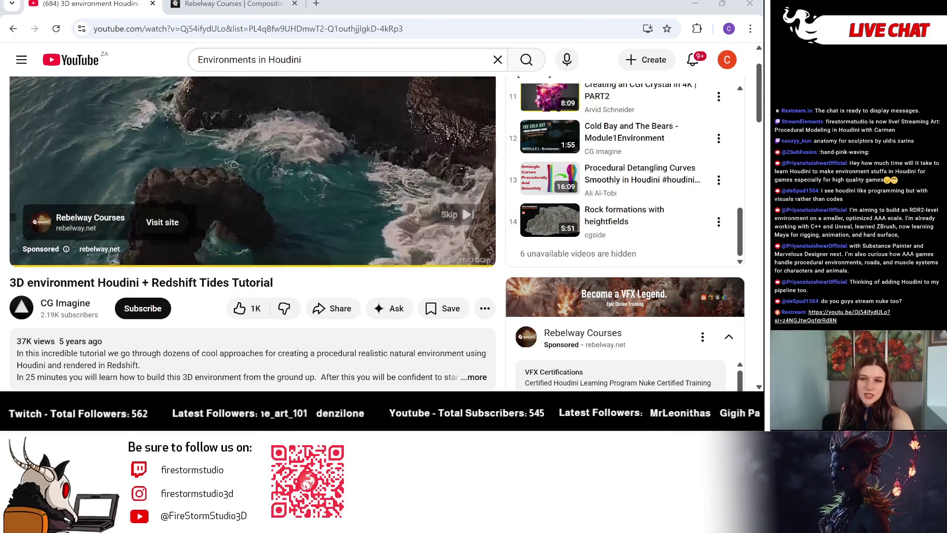
scroll(281, 179, "up", 2)
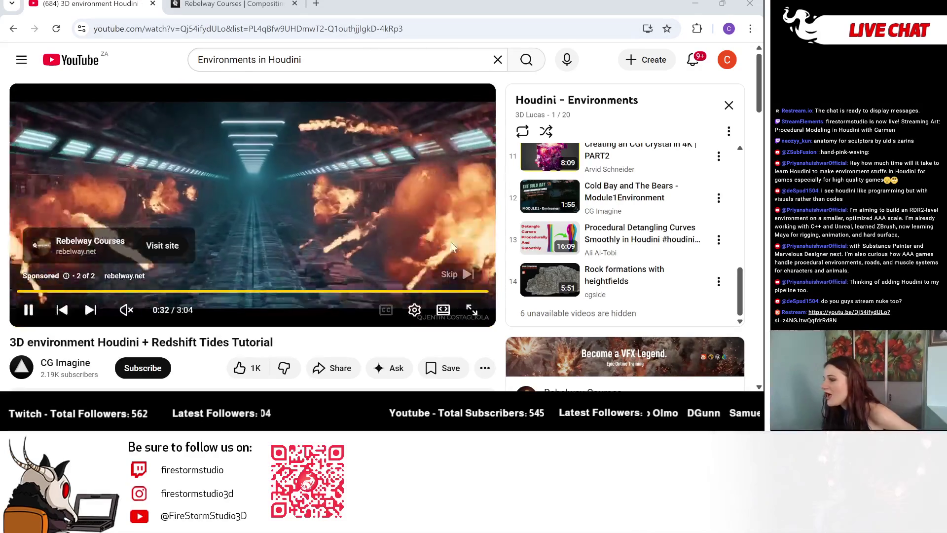
scroll(590, 194, "up", 2)
scroll(590, 194, "up", 3)
scroll(594, 185, "down", 6)
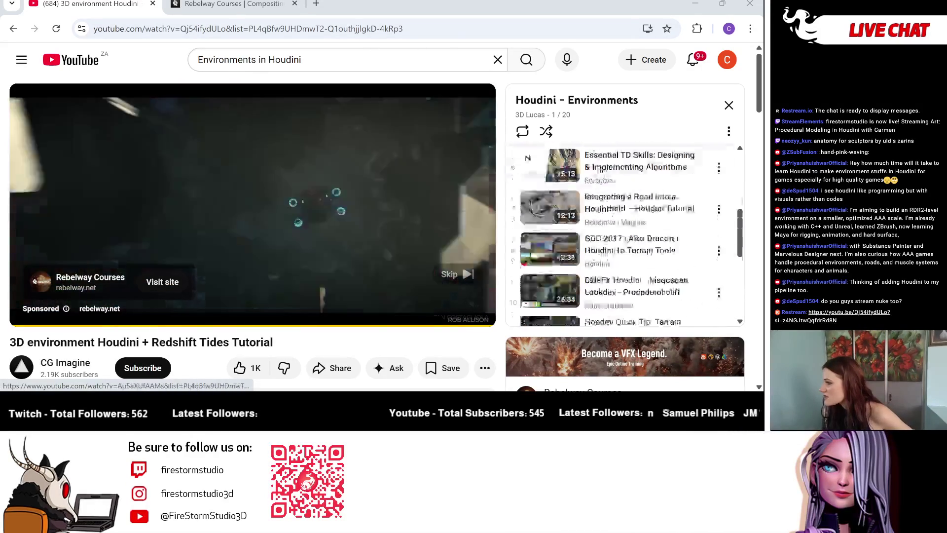
left_click(12, 28)
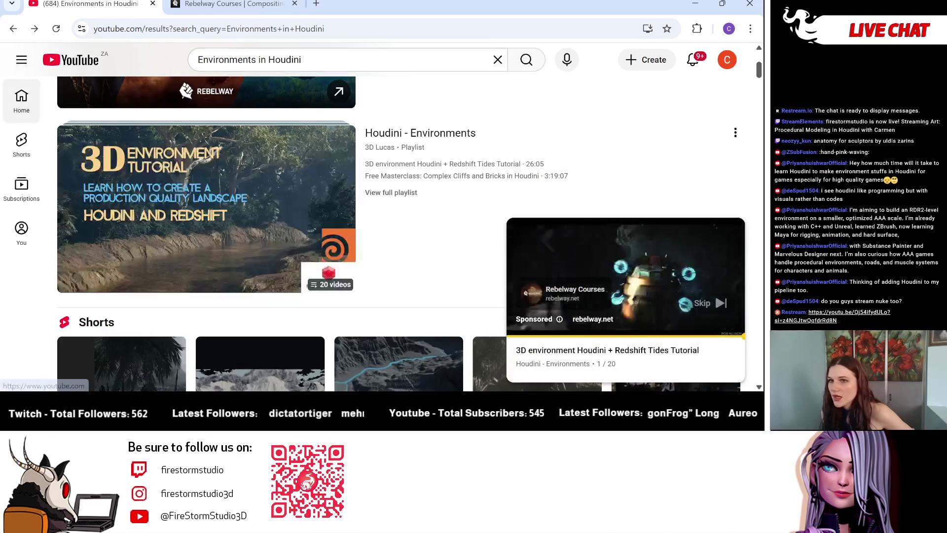
Scroll down the search results and close the miniplayer showing the sponsored Tides ad
scroll(254, 189, "down", 3)
scroll(253, 189, "down", 4)
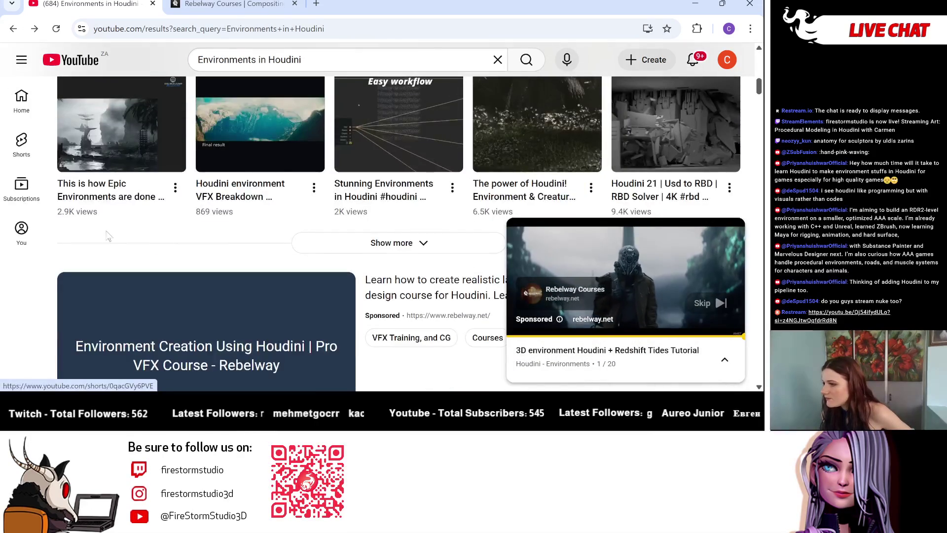
scroll(227, 215, "down", 4)
scroll(226, 214, "down", 2)
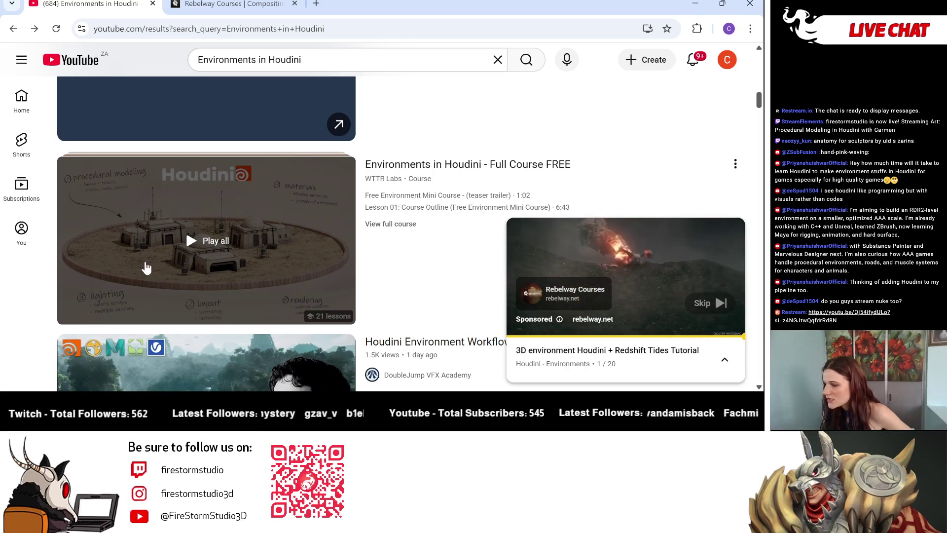
mouse_move(689, 277)
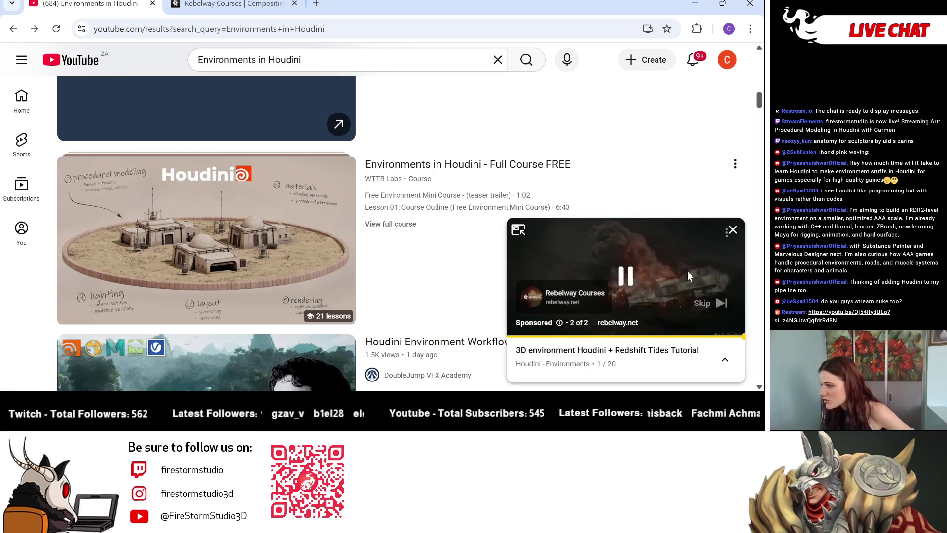
left_click(733, 229)
Browse further through the results, then close the YouTube tab
mouse_move(581, 239)
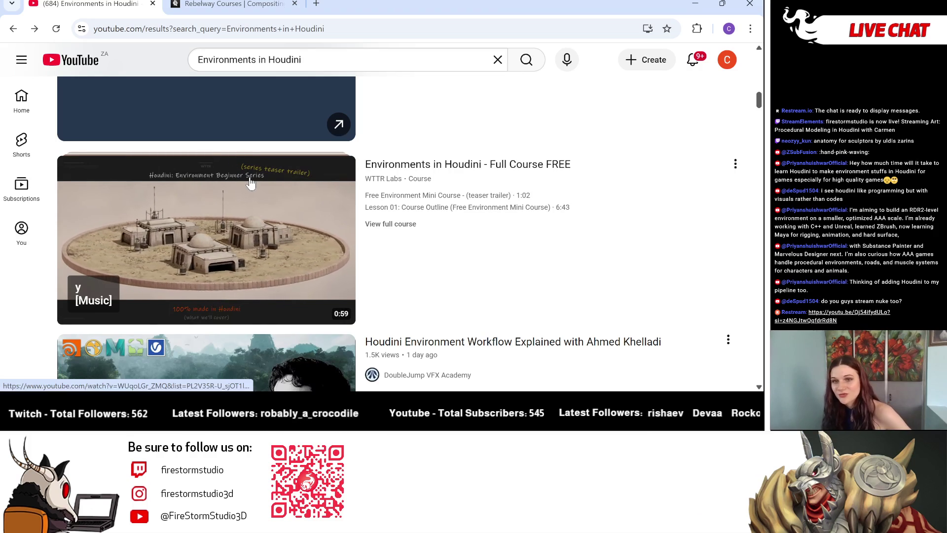
scroll(235, 149, "down", 2)
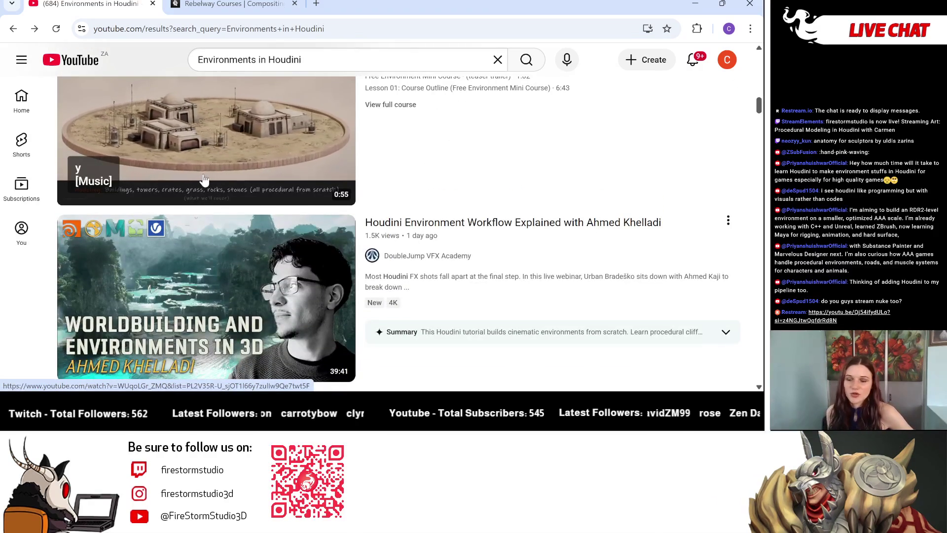
scroll(481, 120, "down", 2)
scroll(566, 134, "down", 6)
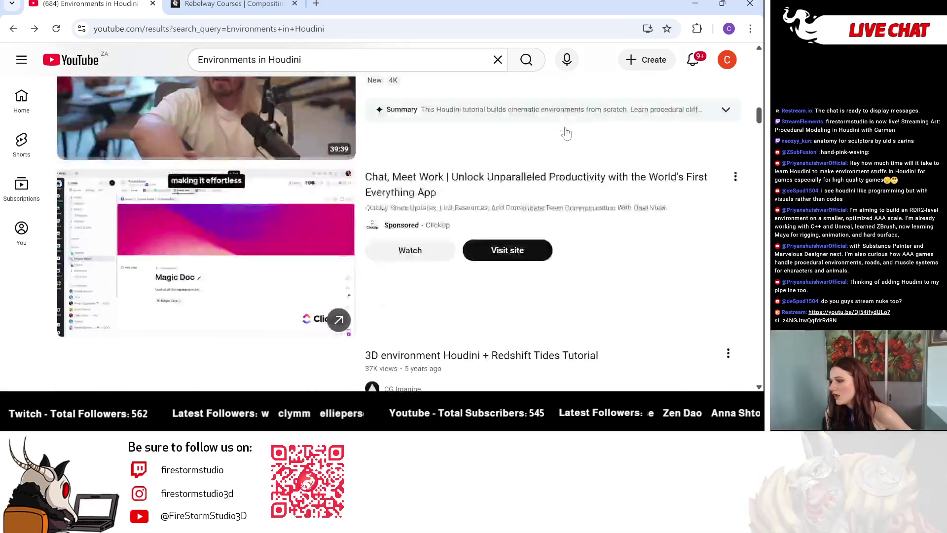
scroll(542, 140, "down", 2)
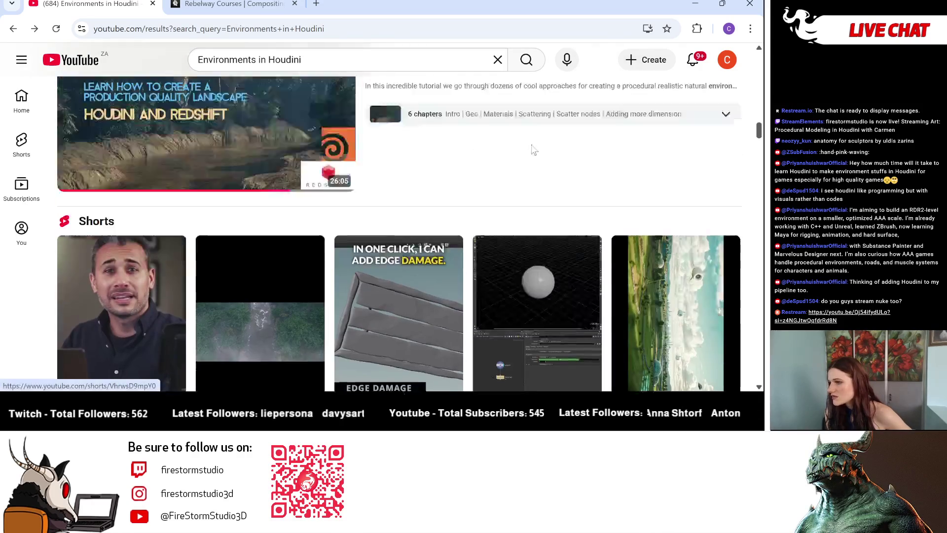
scroll(444, 138, "up", 2)
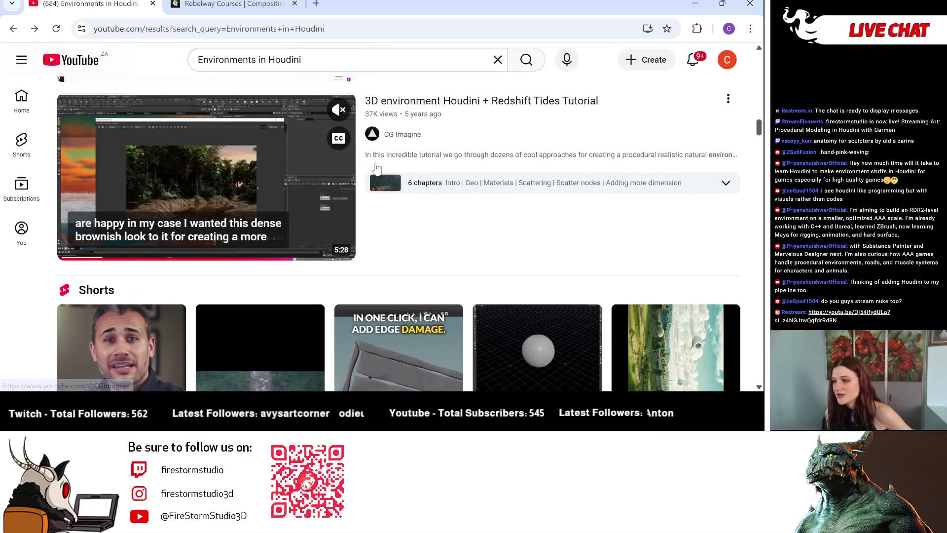
scroll(473, 143, "down", 2)
scroll(472, 143, "down", 6)
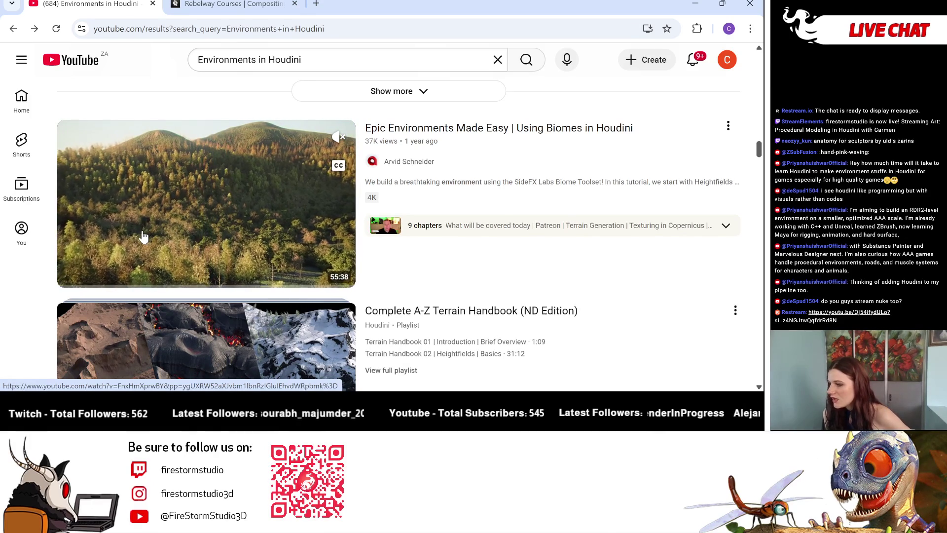
scroll(142, 237, "down", 1)
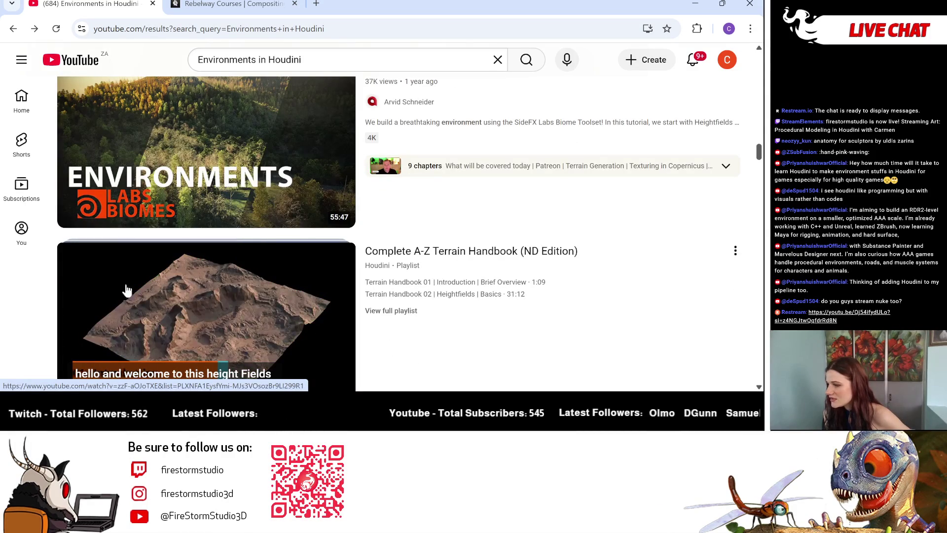
scroll(264, 302, "up", 2)
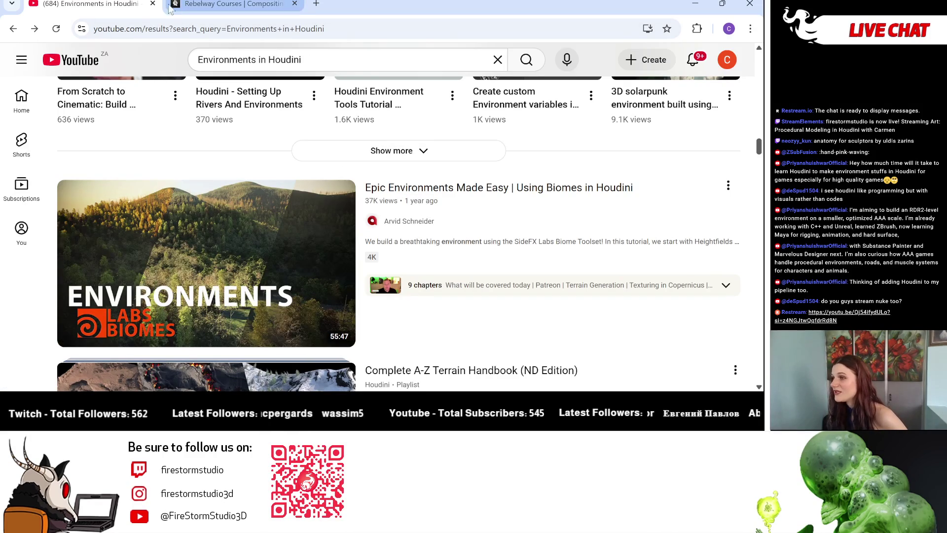
left_click(153, 4)
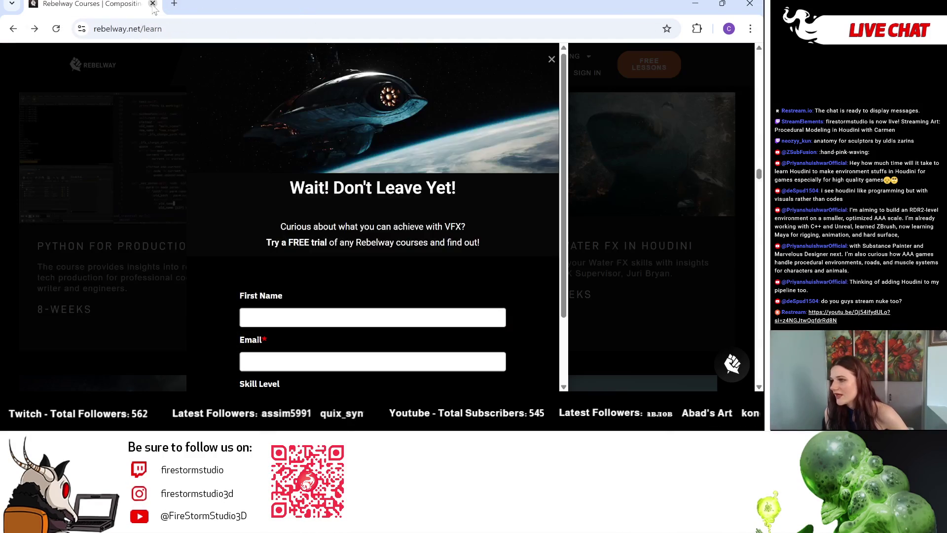
Close the Rebelway page, orbit the boat model, and switch to the Lantern Houdini window
left_click(152, 4)
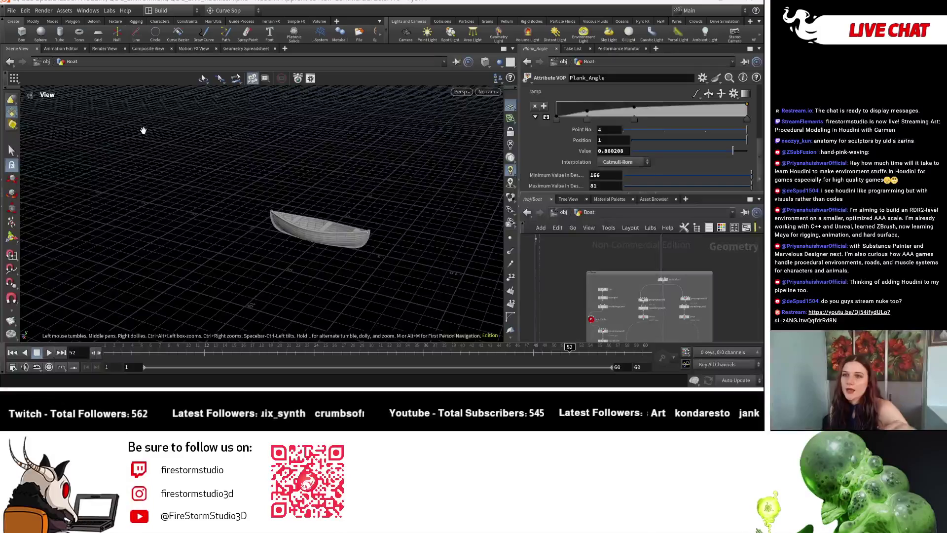
left_click_drag(383, 232, 197, 257)
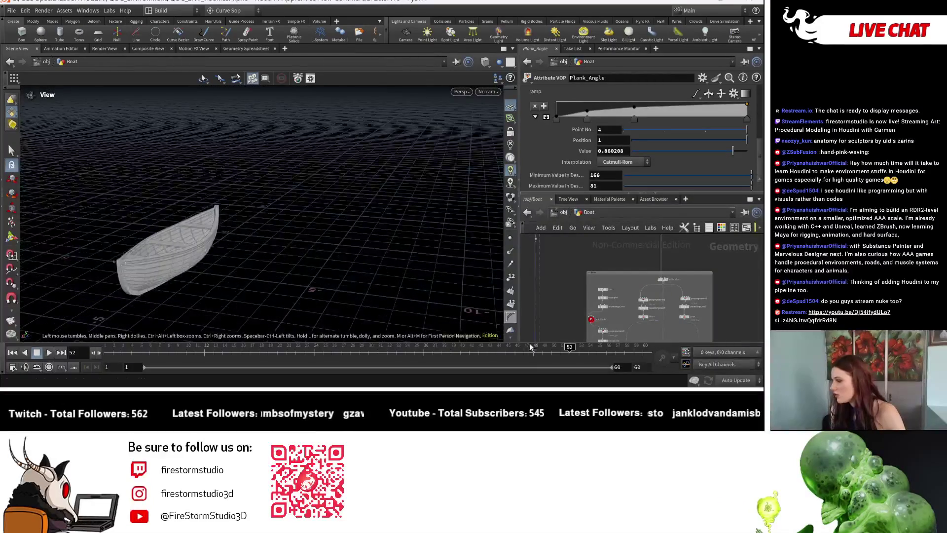
left_click(438, 368)
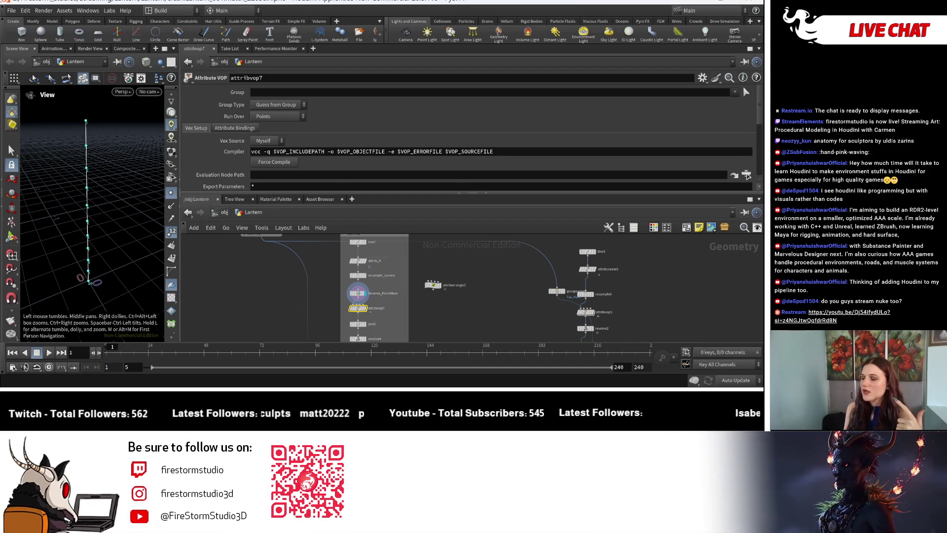
Drag the collapsed Roof Top box up-right, then zoom out to show line5 and attribcreate5
scroll(257, 288, "up", 3)
mouse_move(256, 288)
left_mouse_down()
mouse_move(269, 258)
mouse_move(296, 255)
left_mouse_up()
middle_click_drag(370, 285, 333, 256)
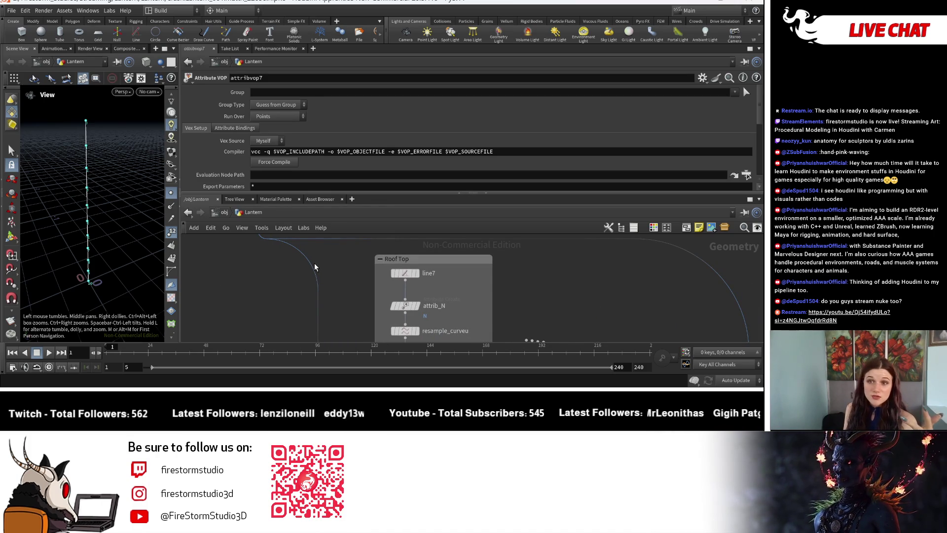
scroll(318, 276, "down", 2)
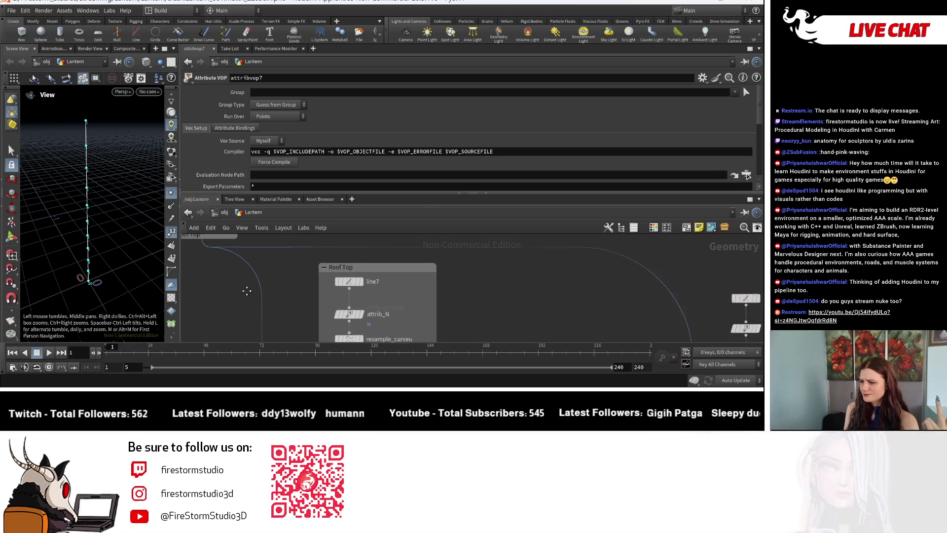
middle_click_drag(282, 292, 302, 289)
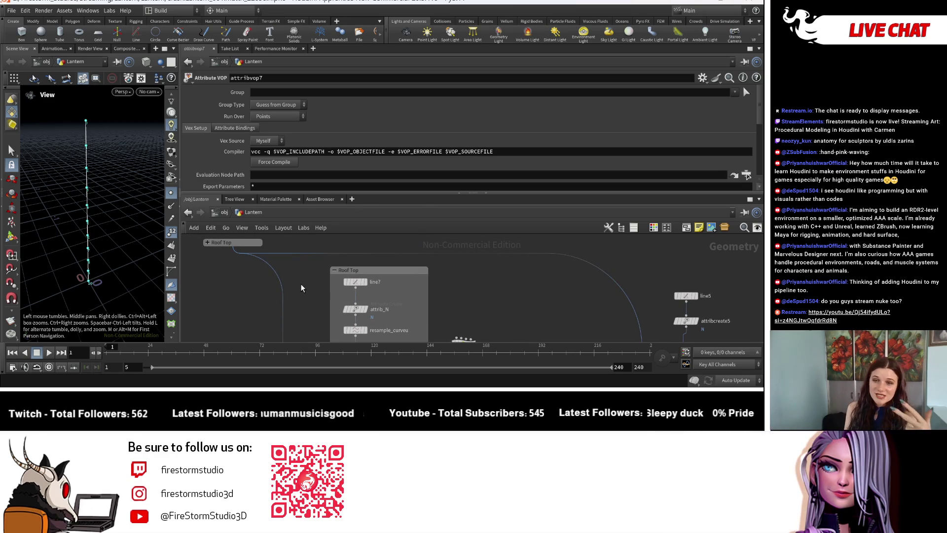
scroll(294, 294, "down", 1)
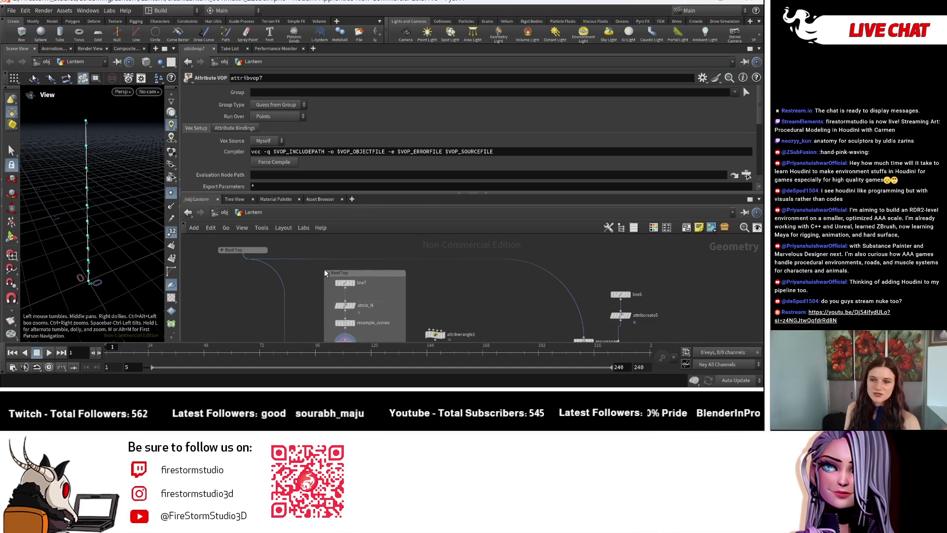
scroll(292, 290, "down", 3)
scroll(493, 294, "down", 2)
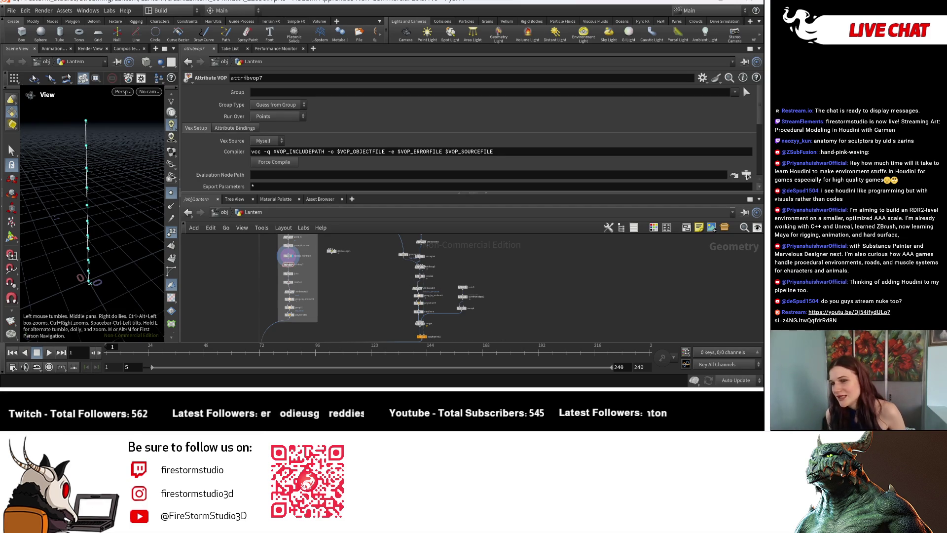
Pan and zoom the network editor around the grouprange1 node's output
scroll(379, 293, "up", 3)
scroll(379, 293, "up", 2)
mouse_move(372, 302)
left_mouse_down()
mouse_move(339, 291)
mouse_move(351, 235)
mouse_move(362, 247)
mouse_move(351, 247)
left_mouse_up()
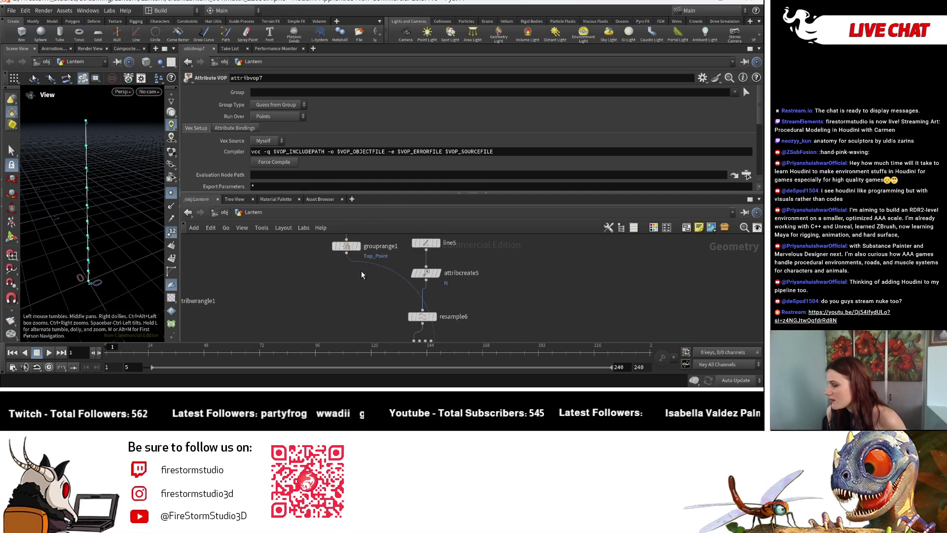
middle_click_drag(361, 267, 355, 310)
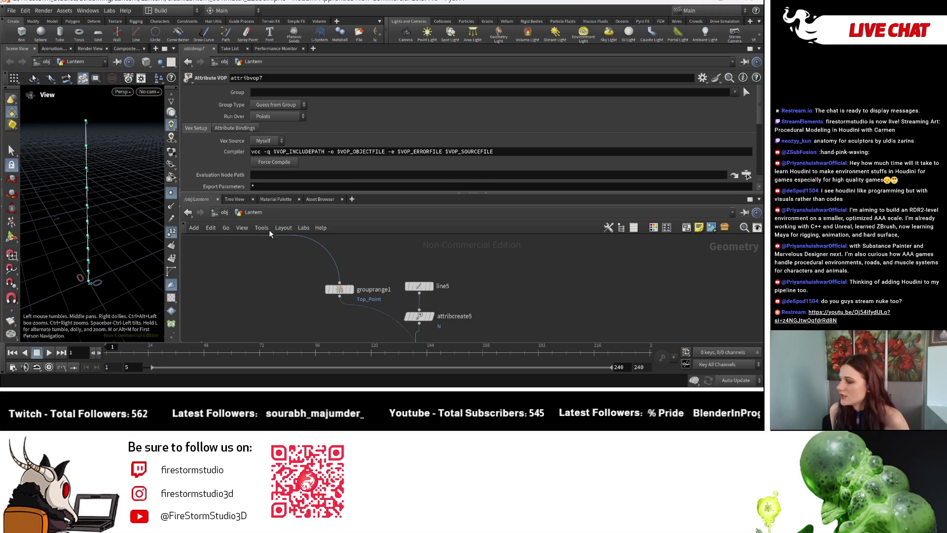
scroll(402, 262, "down", 3)
scroll(402, 261, "down", 4)
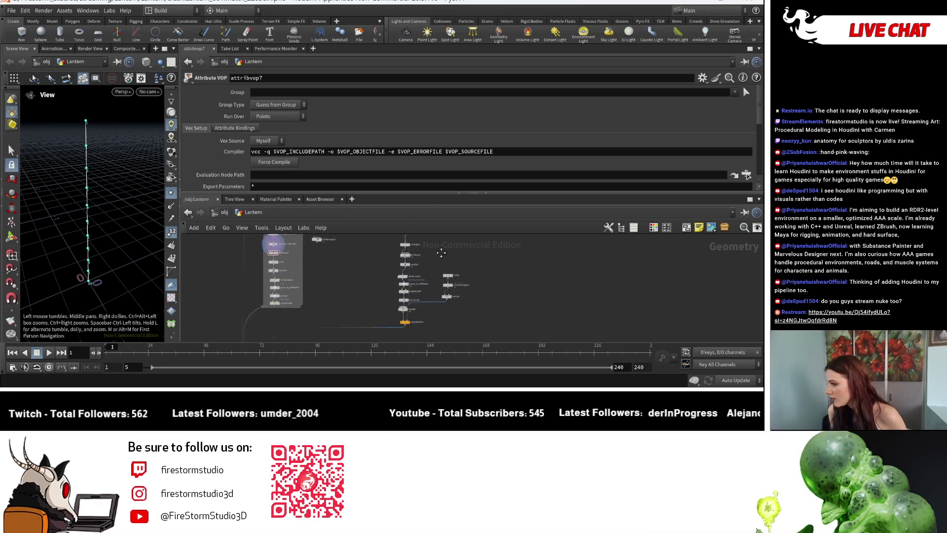
scroll(262, 256, "up", 6)
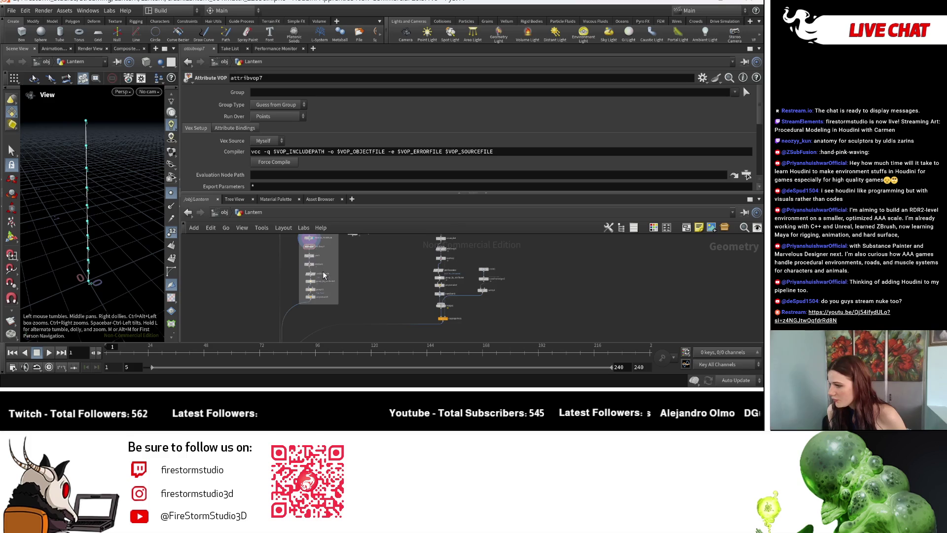
scroll(381, 323, "up", 2)
scroll(375, 316, "down", 1)
Select attribvop7, scroll its parameters to the ramp, and start editing its name
middle_click_drag(375, 315, 335, 267)
left_click(285, 265)
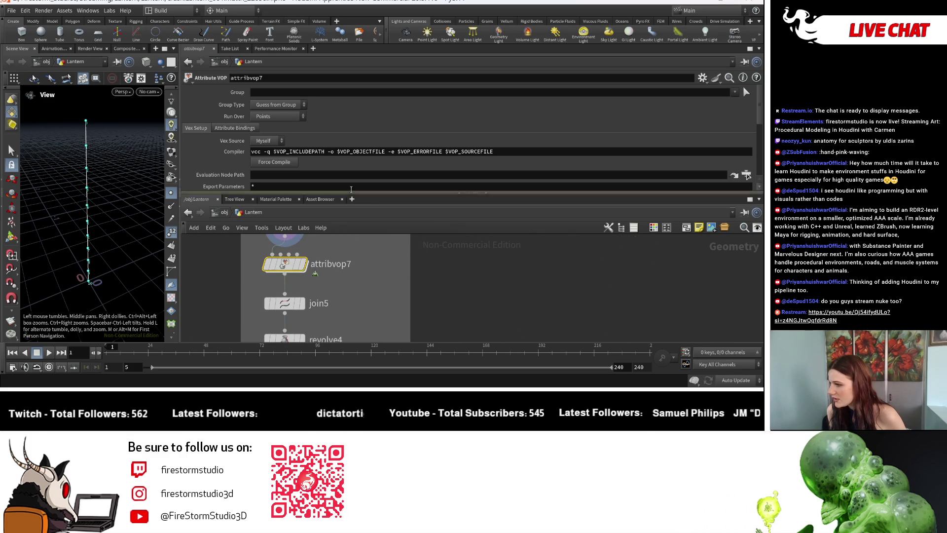
scroll(431, 153, "down", 5)
scroll(422, 149, "down", 1)
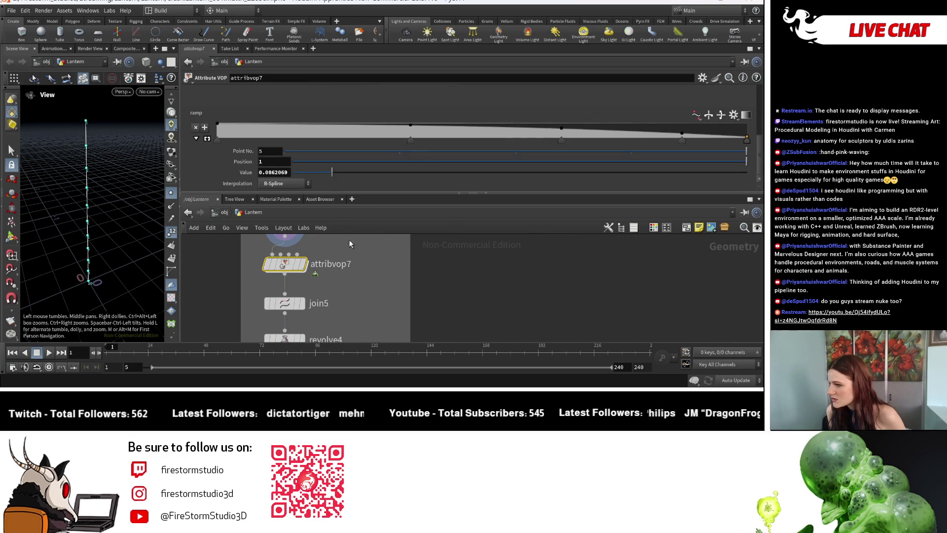
double_click(338, 264)
Rename the attribvop7 node to 'RooTop_Shape_Ramp', correcting typos along the way
mouse_move(285, 273)
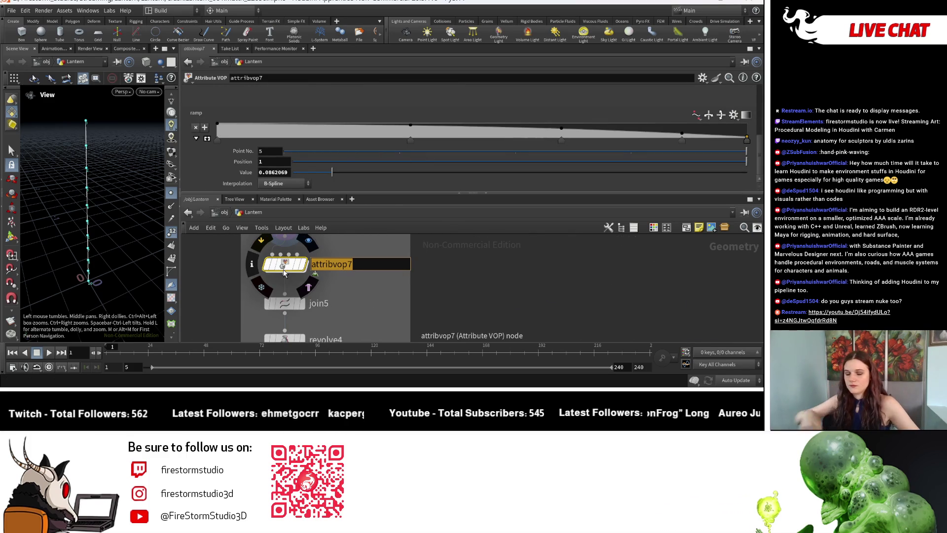
type("Ro")
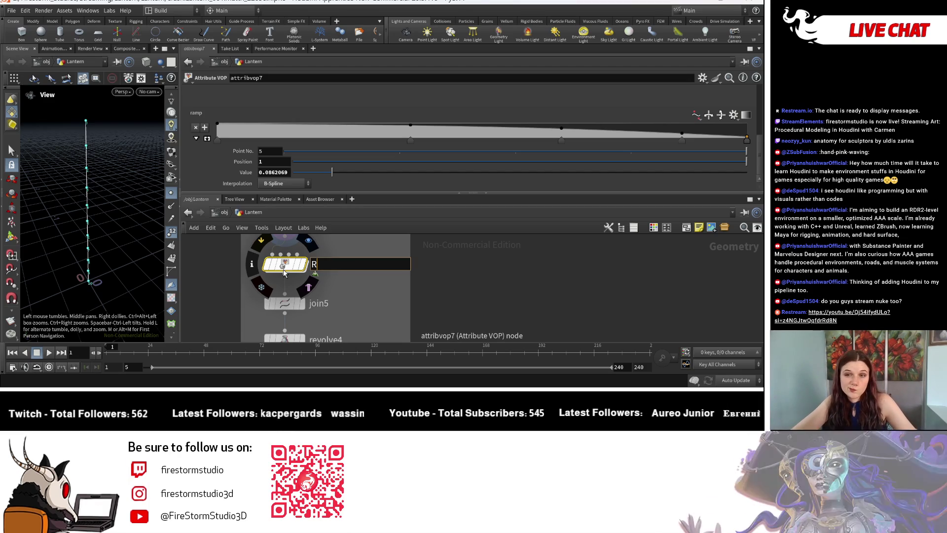
type("oTop_")
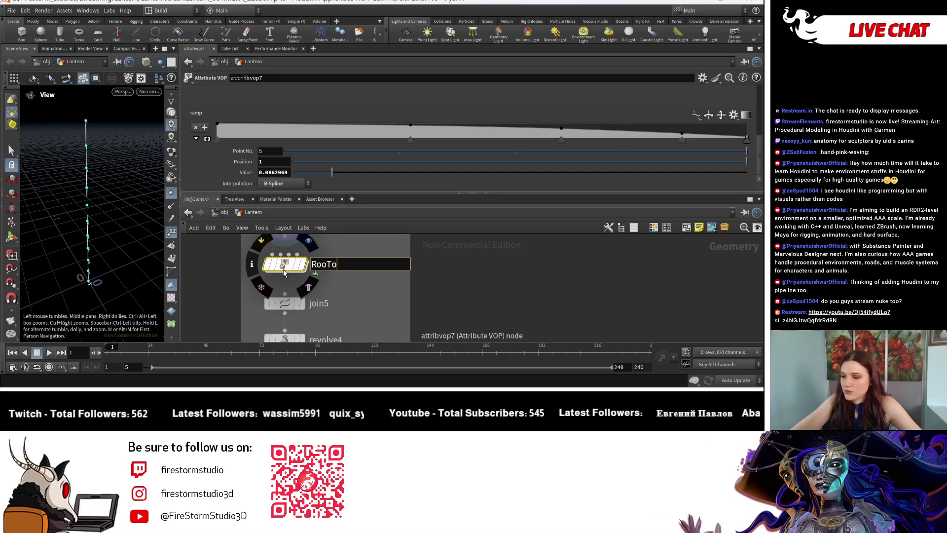
type("Shape")
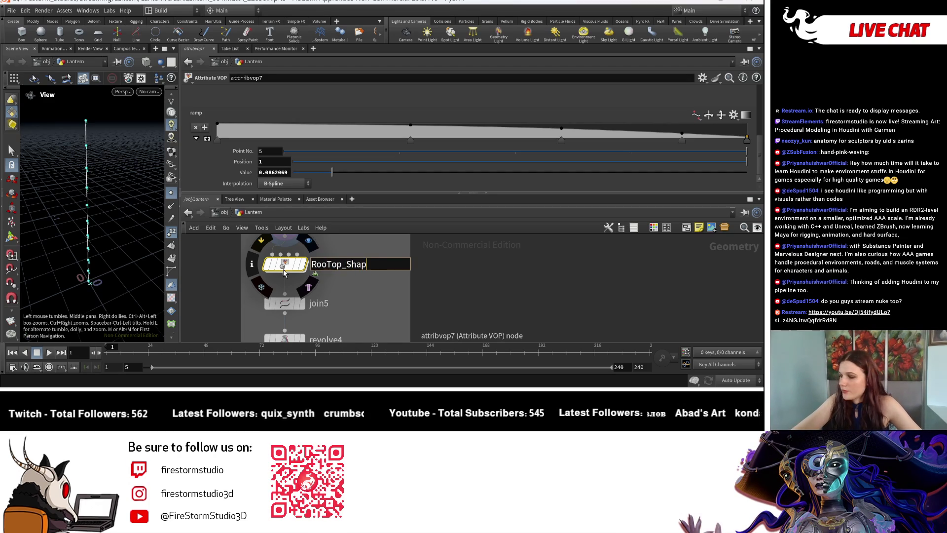
type("Bas")
key("BackSpace")
key("BackSpace")
key("BackSpace")
type("_Ram_")
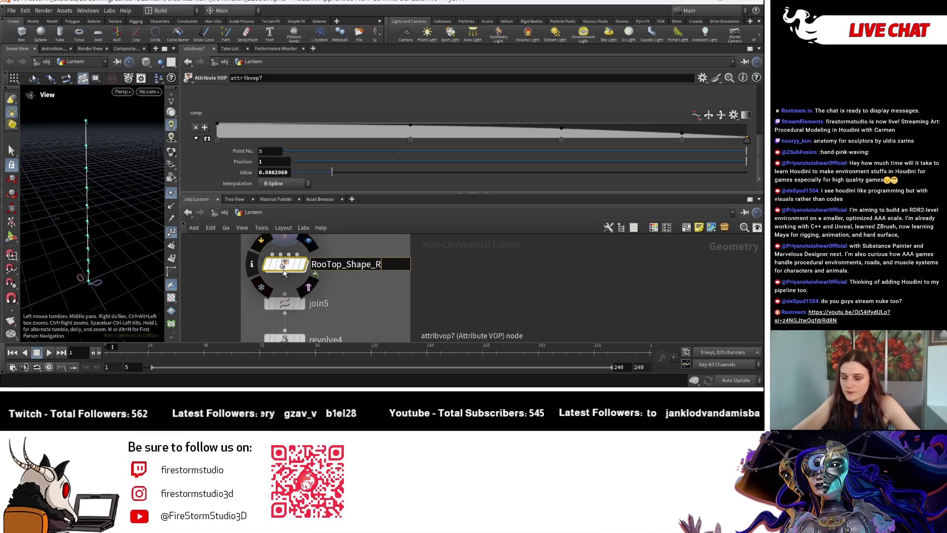
key("BackSpace")
type("p")
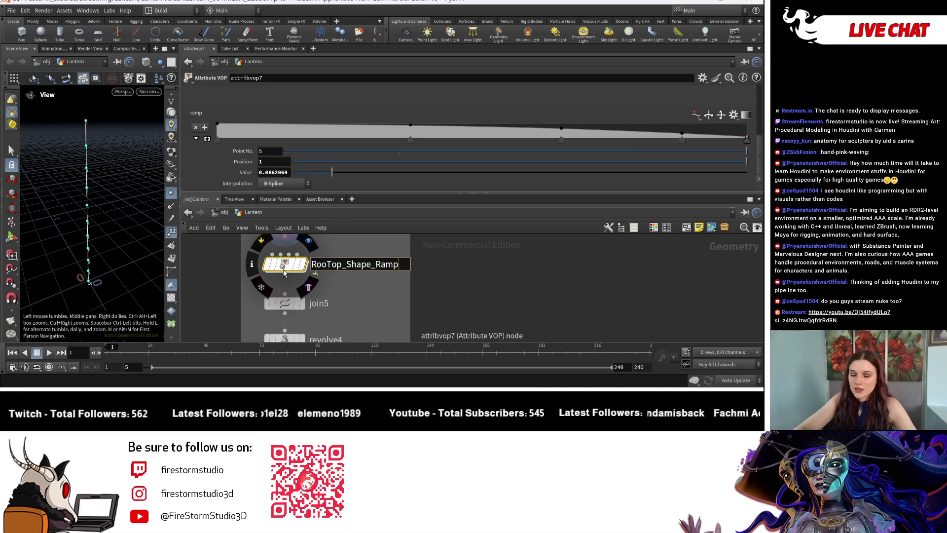
key("Return")
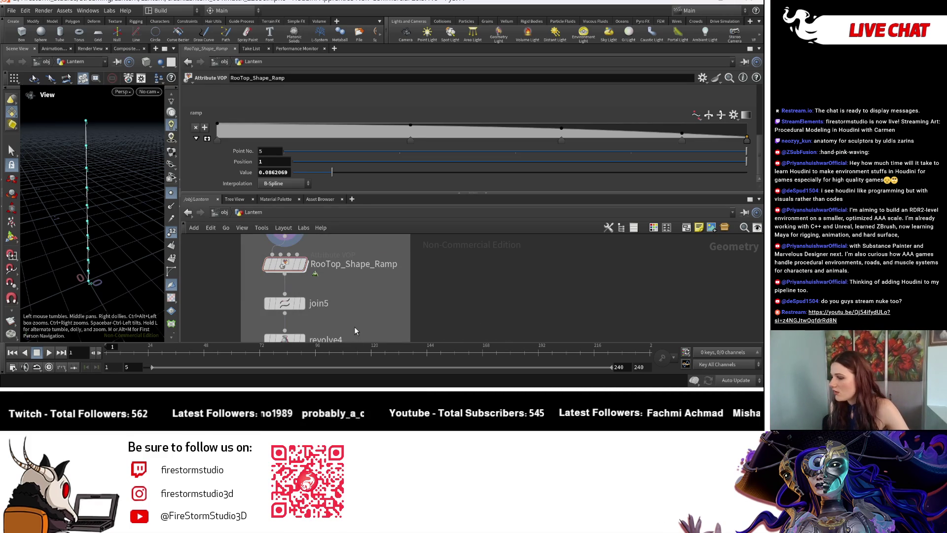
left_click(652, 228)
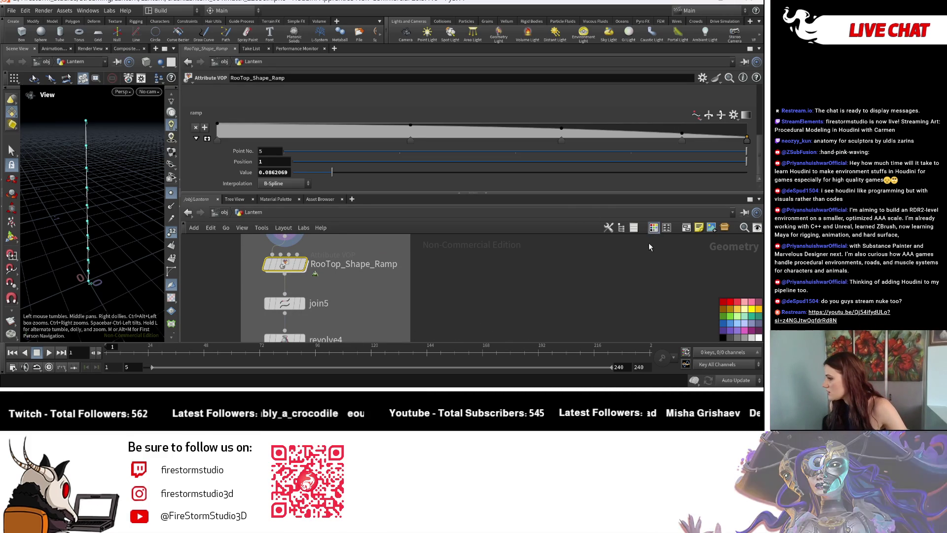
Colour RooTop_Shape_Ramp red and give it a new node shape
left_click(724, 302)
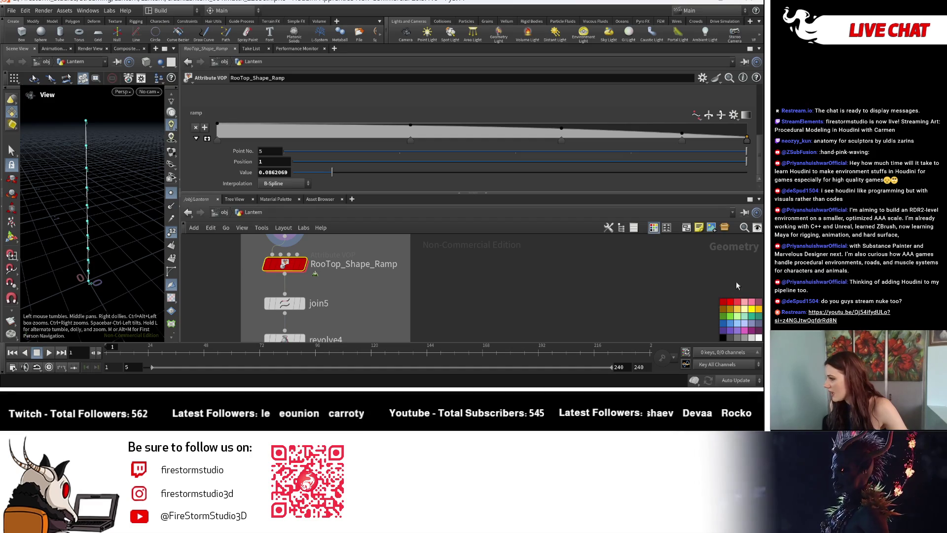
left_click(673, 229)
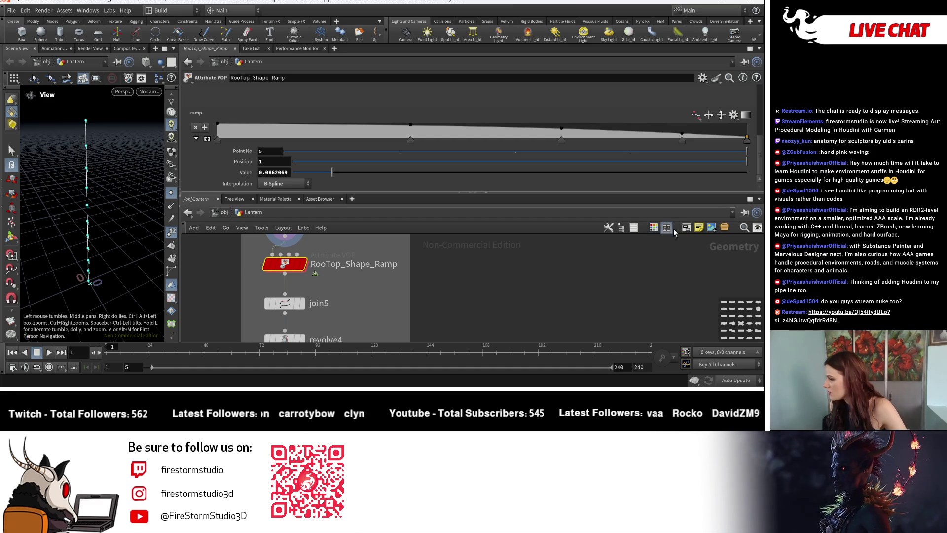
left_click(758, 309)
middle_click_drag(324, 311, 393, 267)
left_click(364, 261)
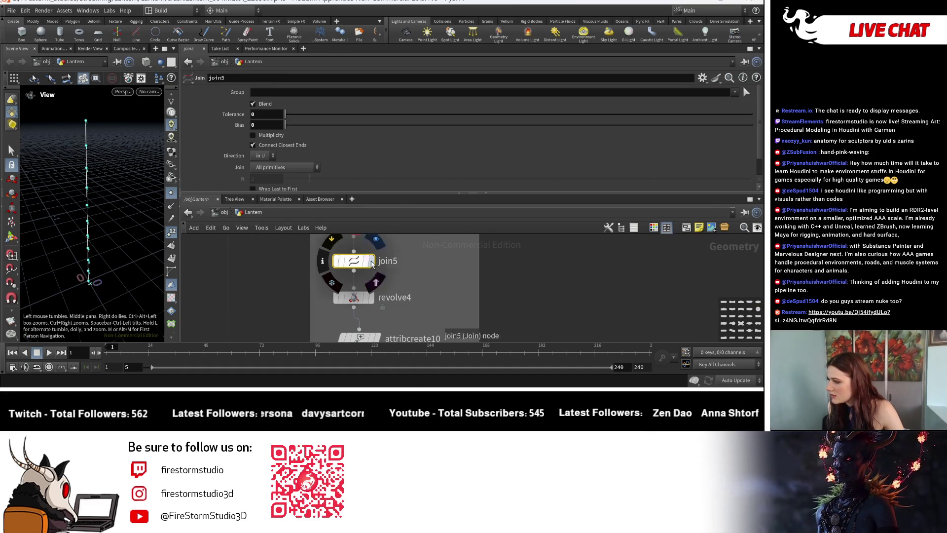
Display the join5 curve and orbit so it stands upright
left_click(370, 262)
mouse_move(79, 222)
left_mouse_down()
mouse_move(48, 218)
mouse_move(124, 213)
mouse_move(98, 214)
mouse_move(110, 256)
mouse_move(76, 256)
mouse_move(64, 245)
mouse_move(105, 222)
mouse_move(91, 227)
left_mouse_up()
scroll(429, 294, "down", 4)
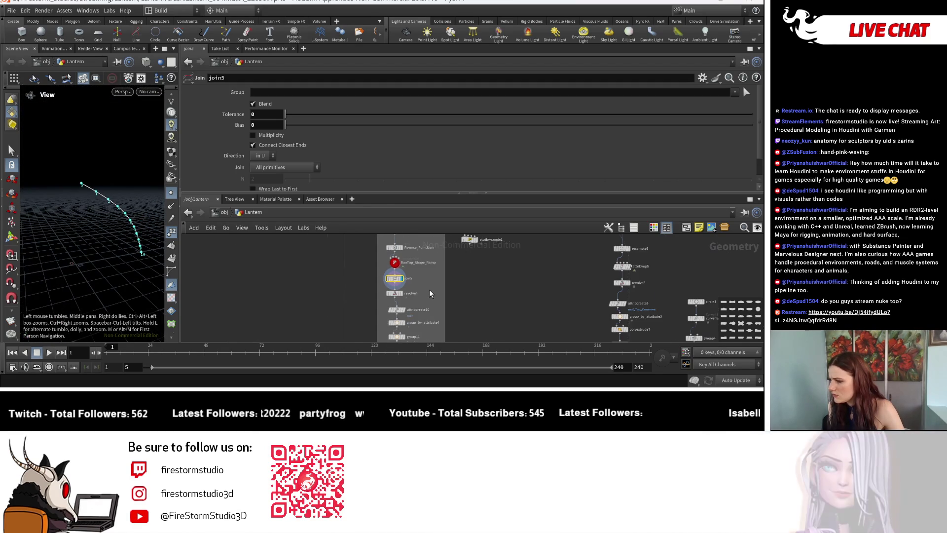
scroll(431, 292, "up", 3)
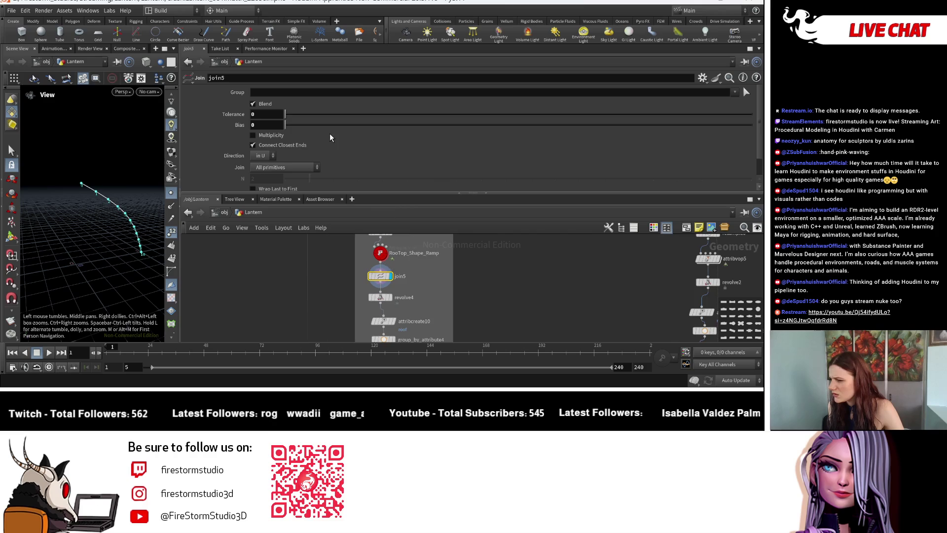
scroll(330, 138, "down", 1)
Display the revolved dome from revolve4 and orbit to look down onto it
mouse_move(370, 273)
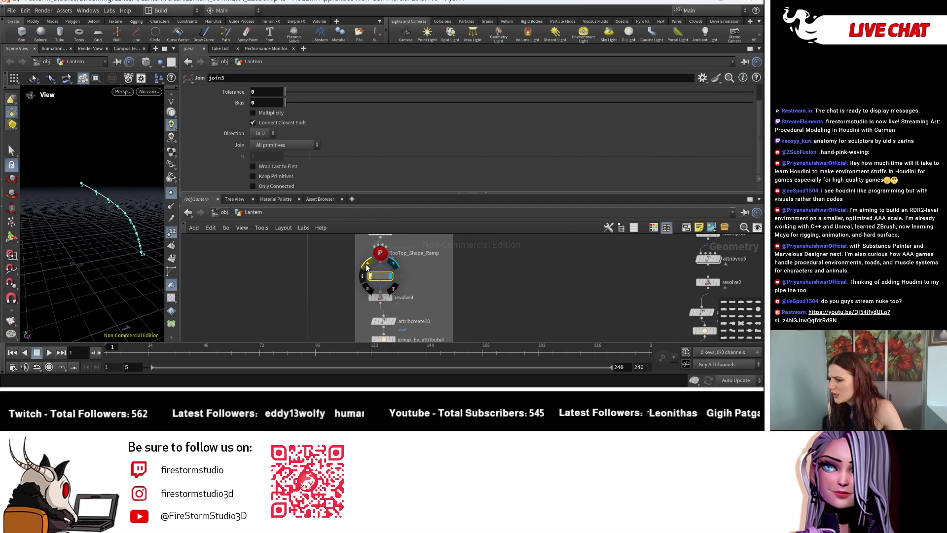
left_click(393, 298)
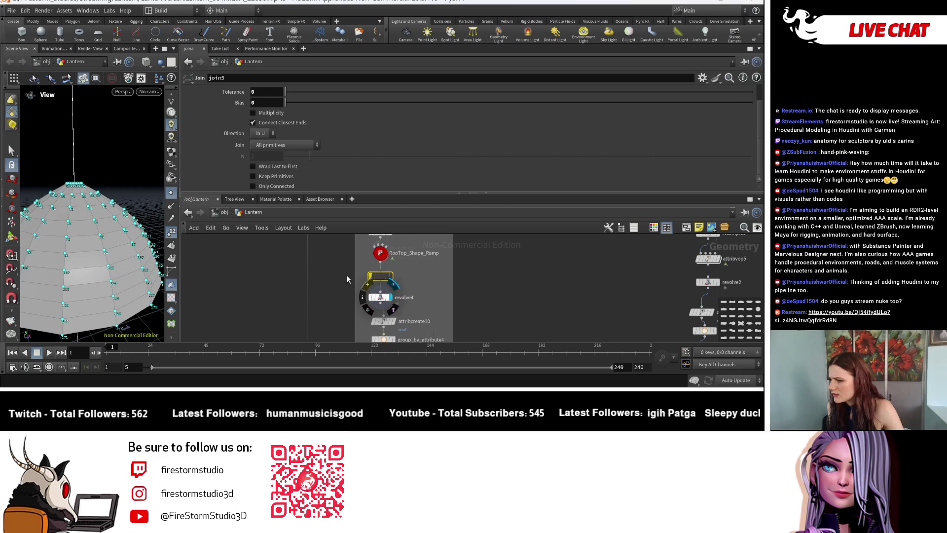
mouse_move(93, 147)
left_mouse_down()
mouse_move(135, 228)
mouse_move(236, 233)
left_mouse_up()
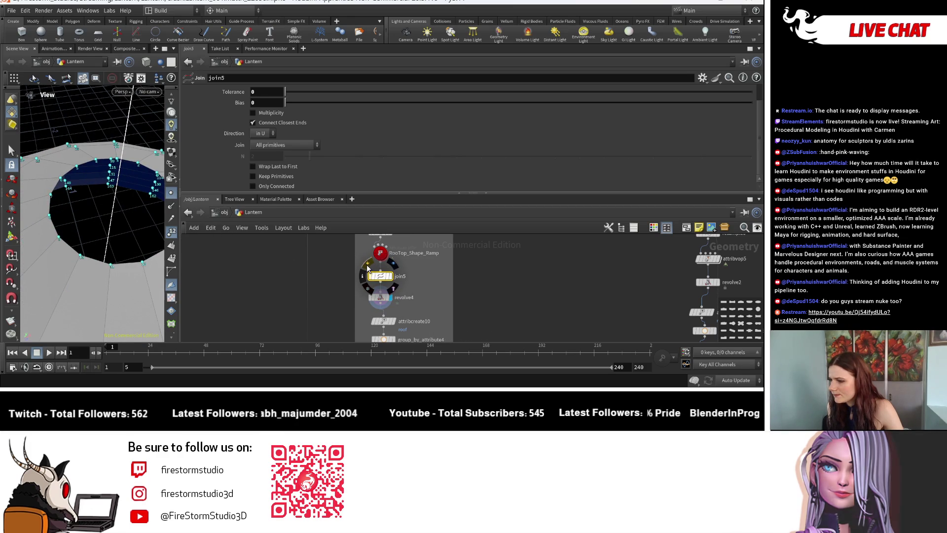
scroll(449, 267, "up", 2)
middle_click_drag(431, 280, 434, 263)
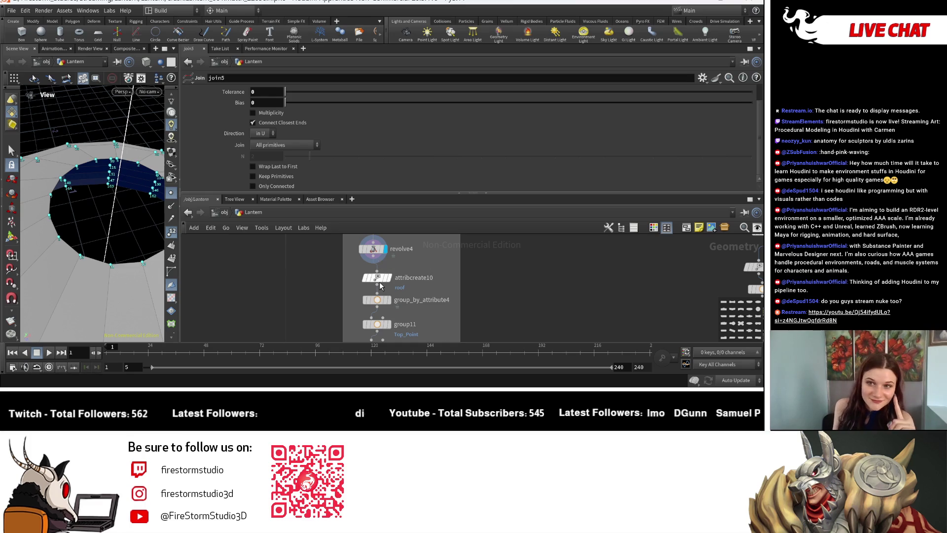
scroll(436, 277, "down", 3)
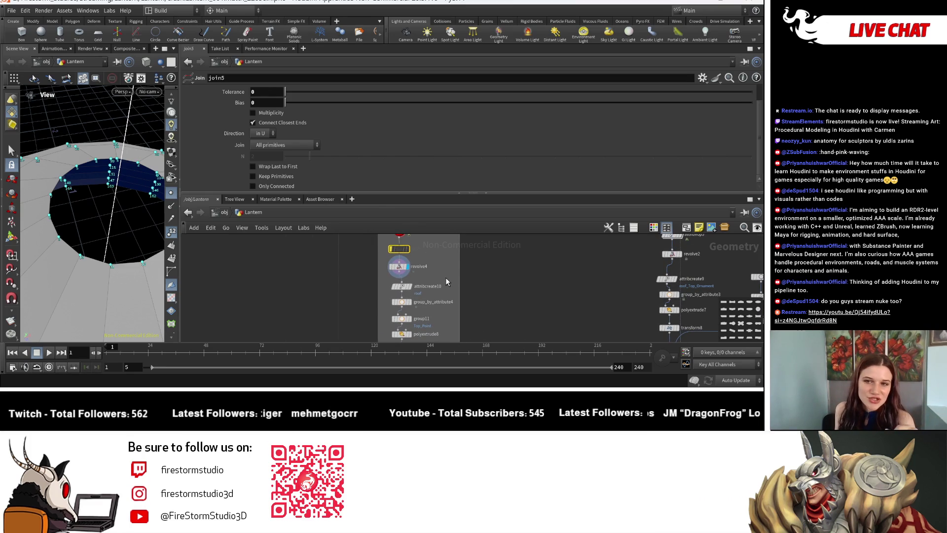
scroll(443, 277, "up", 3)
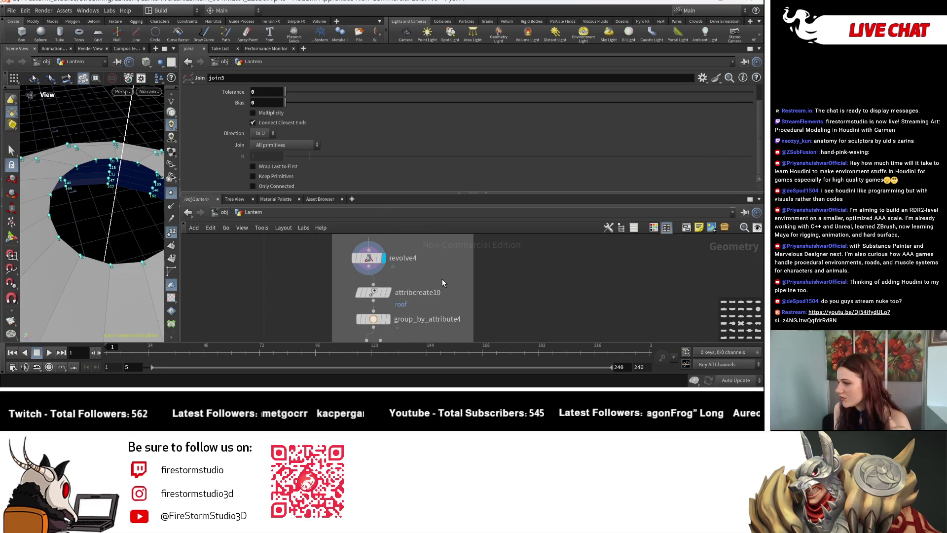
Visualize attribcreate10's roof attribute as colour on the dome and hide point numbers
left_click(387, 296)
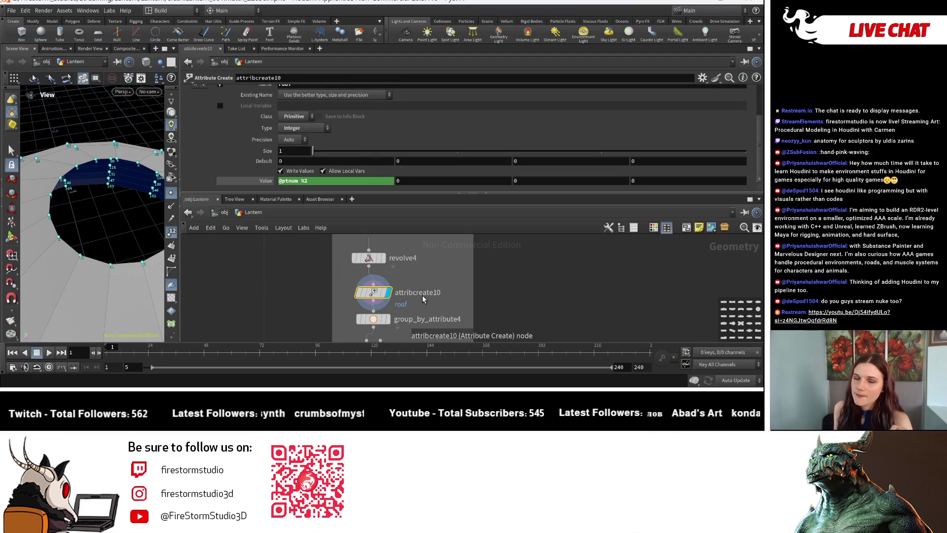
left_click(351, 293)
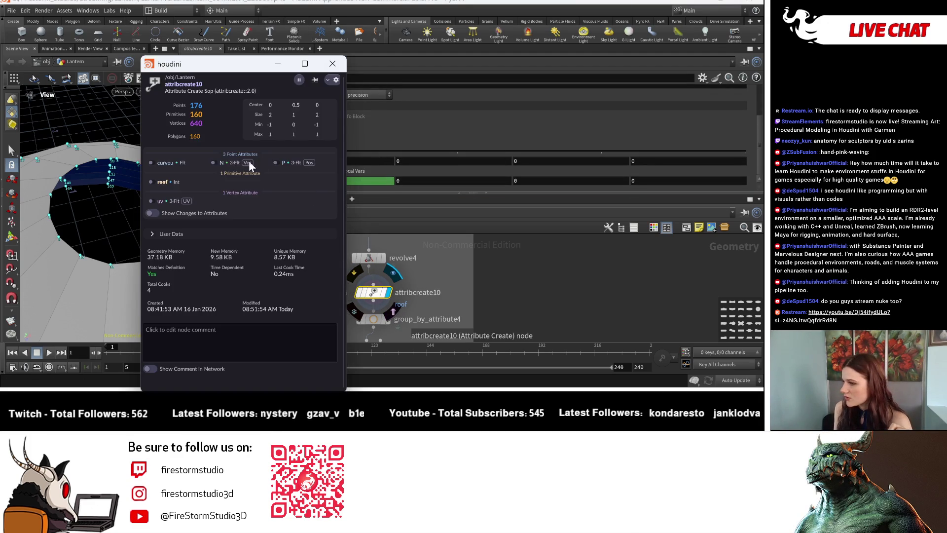
left_click(153, 181)
left_click(331, 64)
mouse_move(96, 207)
left_mouse_down()
mouse_move(96, 217)
mouse_move(104, 169)
mouse_move(135, 212)
left_mouse_up()
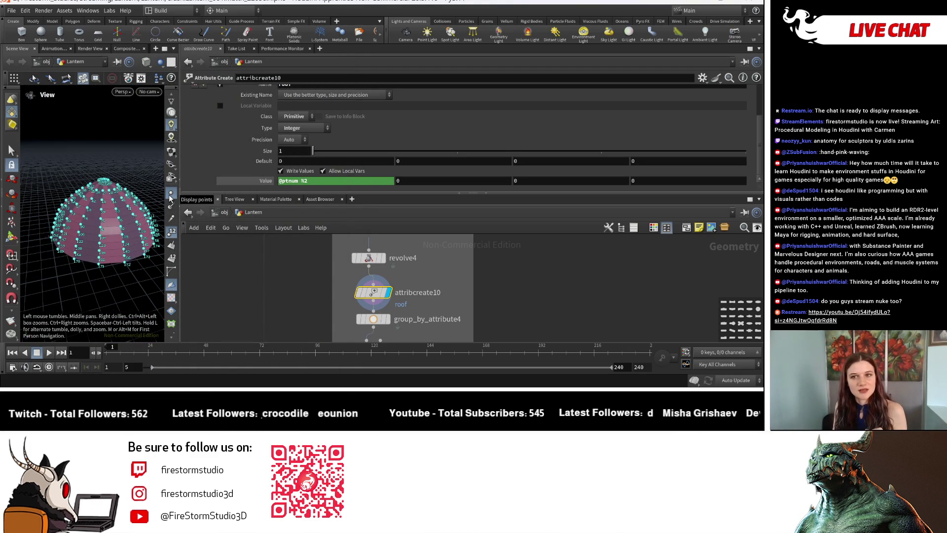
left_click(171, 232)
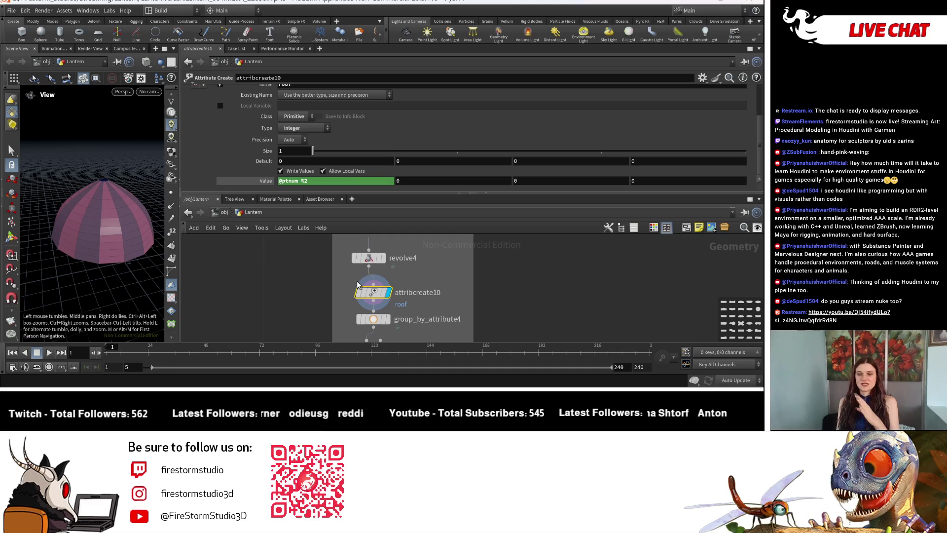
left_click(330, 181)
type("3")
key("Return")
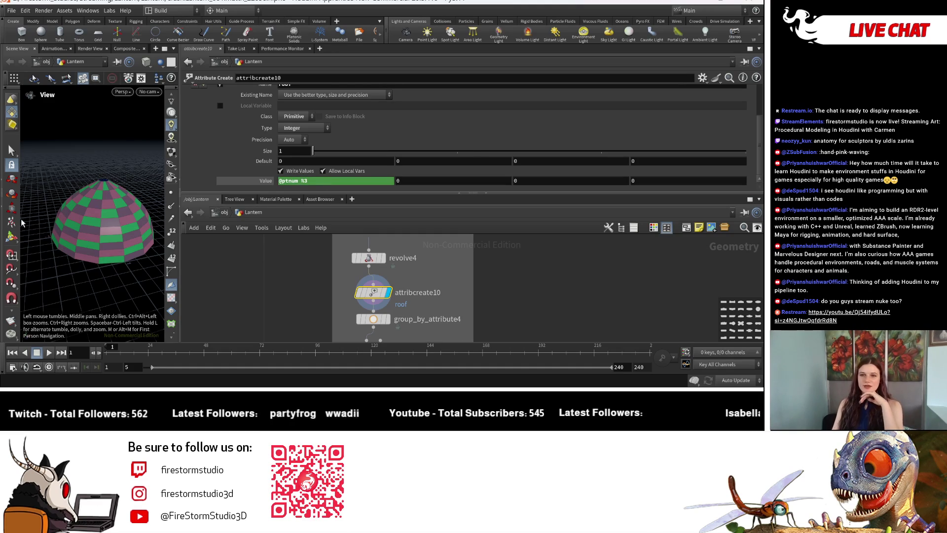
mouse_move(111, 255)
left_mouse_down()
mouse_move(105, 247)
mouse_move(120, 247)
mouse_move(63, 241)
mouse_move(65, 269)
left_mouse_up()
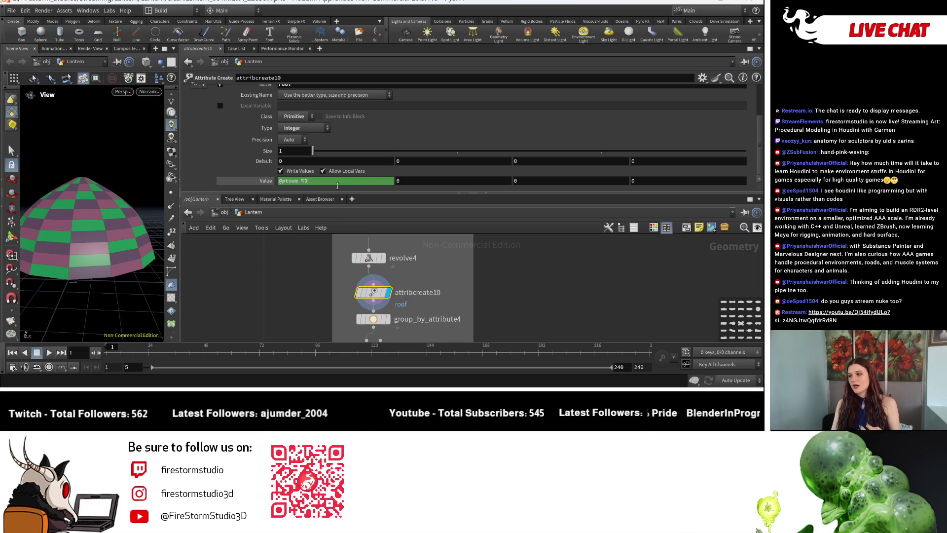
key("BackSpace")
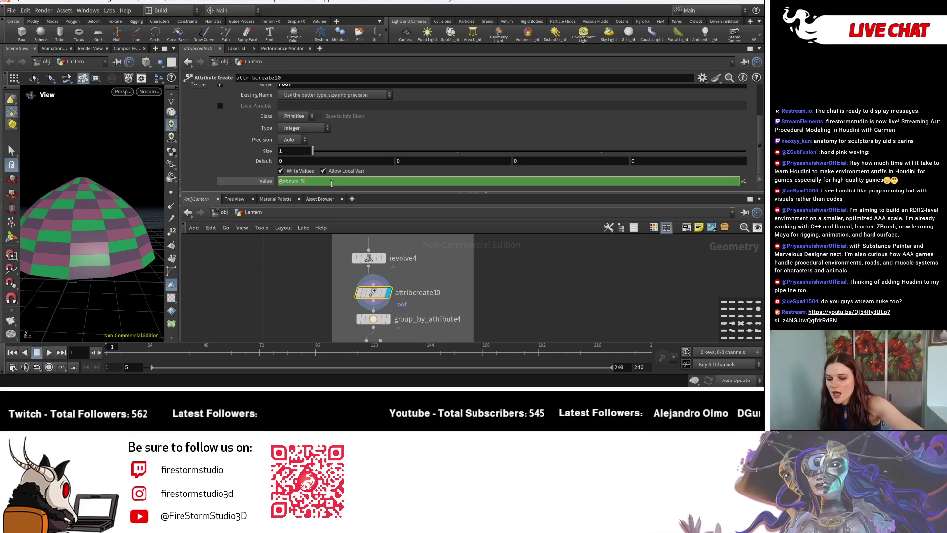
type("2")
key("Return")
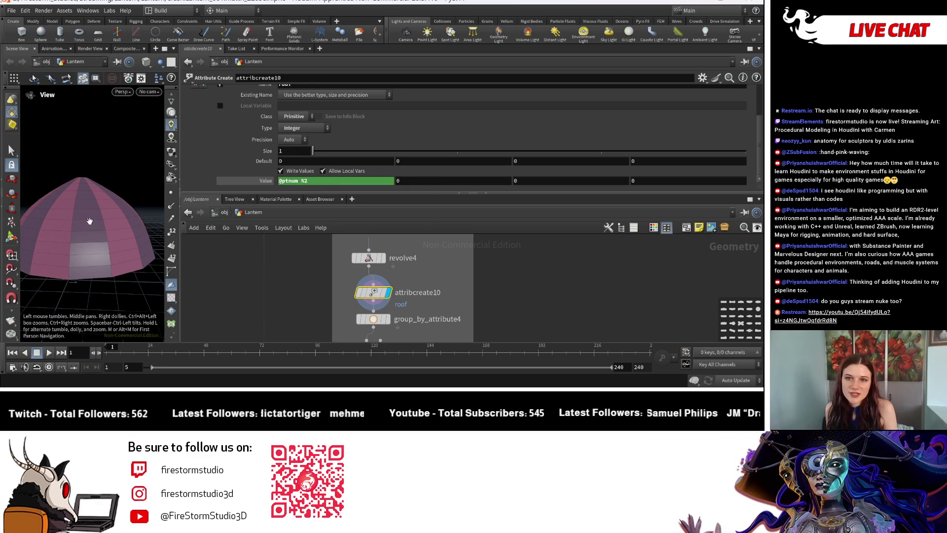
mouse_move(98, 230)
left_mouse_down()
mouse_move(63, 197)
mouse_move(98, 268)
mouse_move(42, 236)
left_mouse_up()
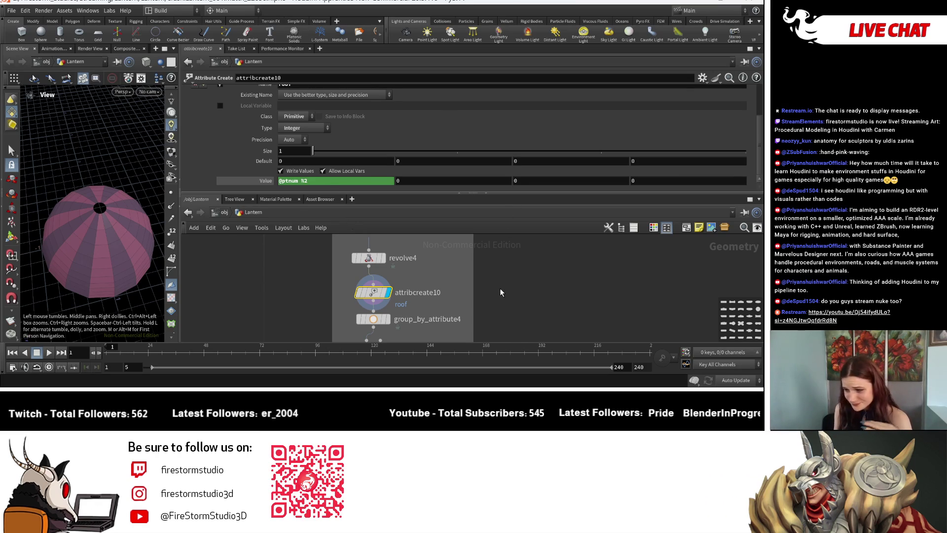
scroll(416, 297, "up", 3)
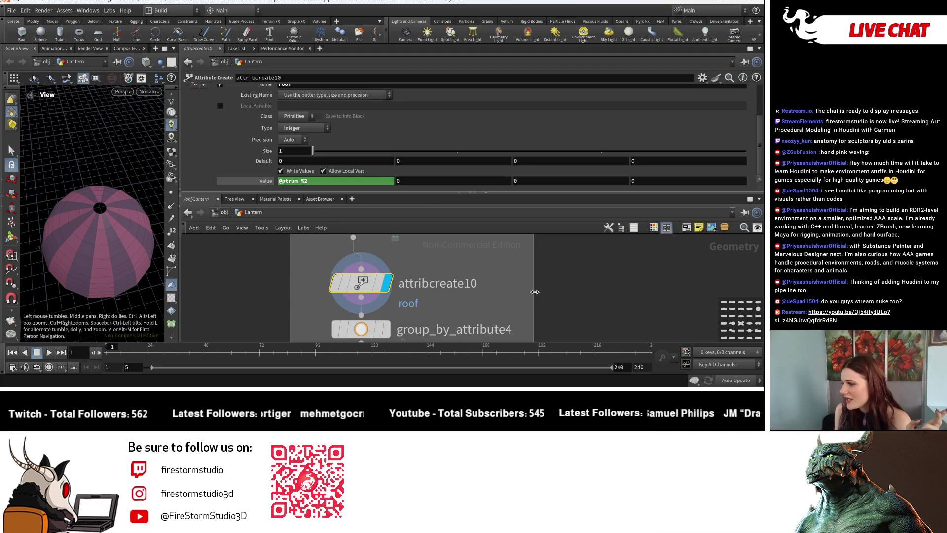
scroll(481, 267, "down", 3)
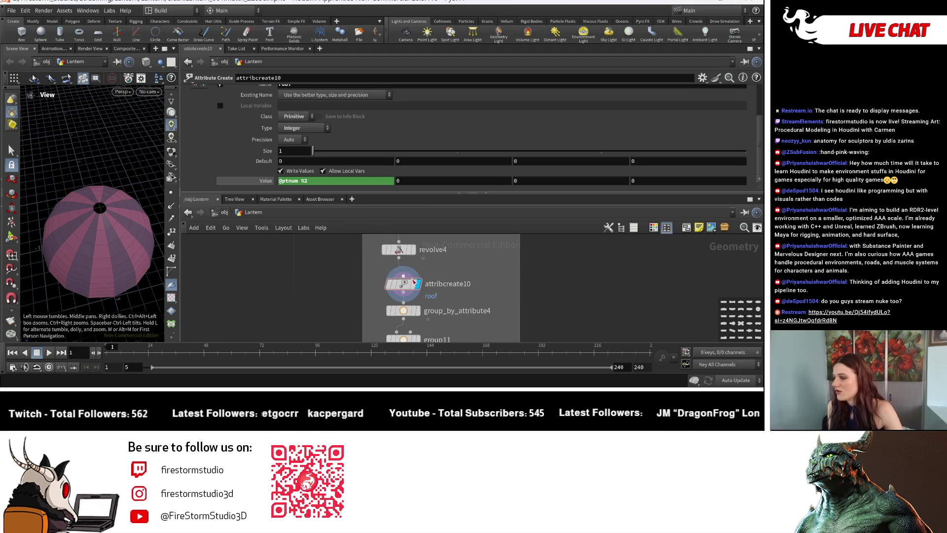
left_click_drag(404, 288, 399, 287)
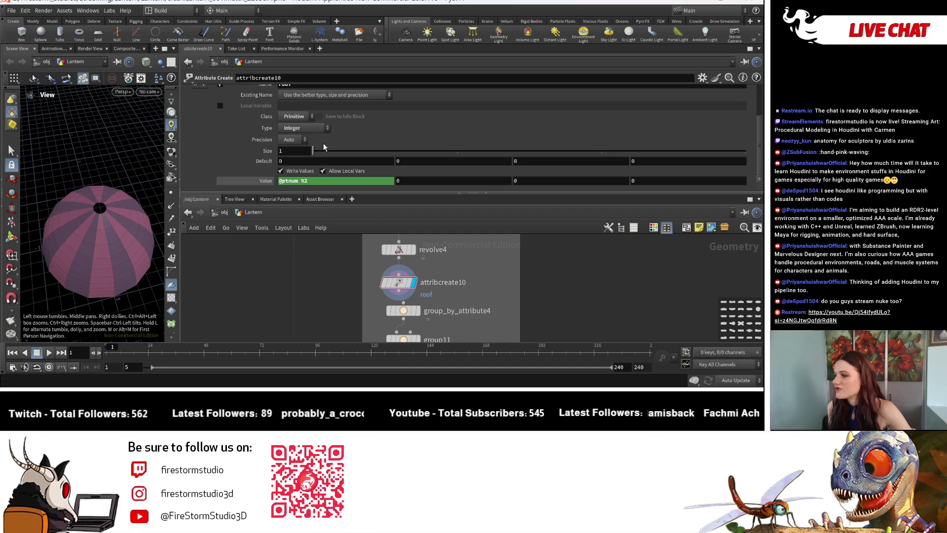
left_click(327, 180)
type("@ptnum %3")
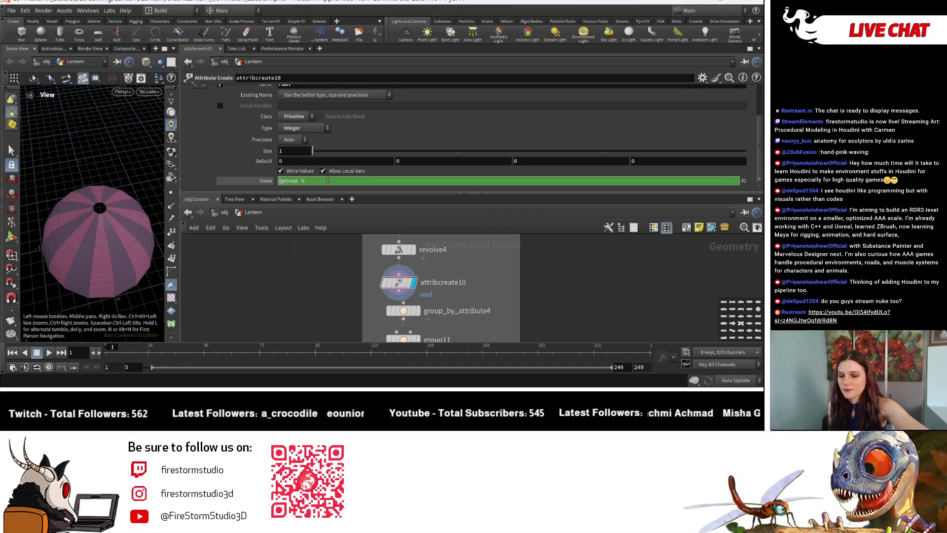
key("Return")
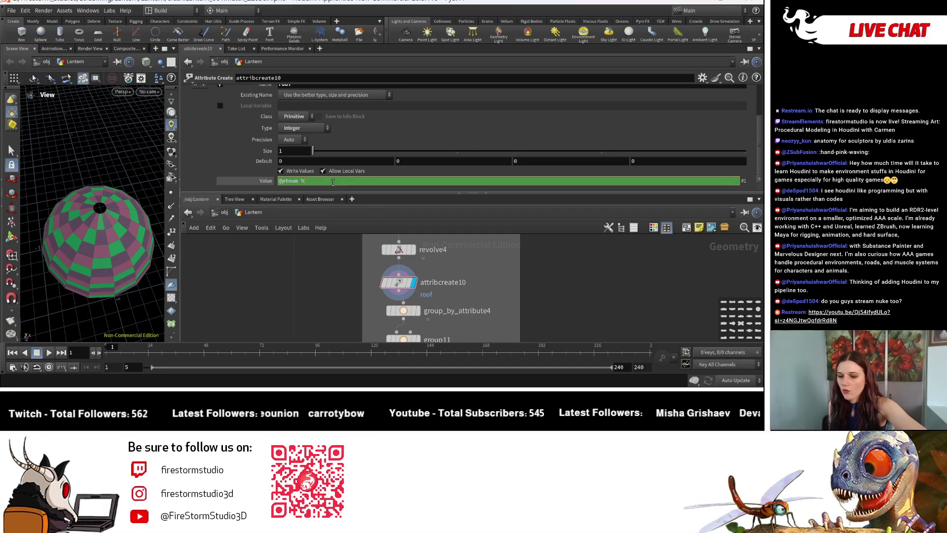
type("4")
key("Return")
mouse_move(54, 246)
left_mouse_down()
mouse_move(48, 230)
mouse_move(118, 271)
mouse_move(63, 278)
mouse_move(81, 288)
mouse_move(67, 288)
left_mouse_up()
scroll(67, 288, "up", 1)
scroll(70, 246, "up", 2)
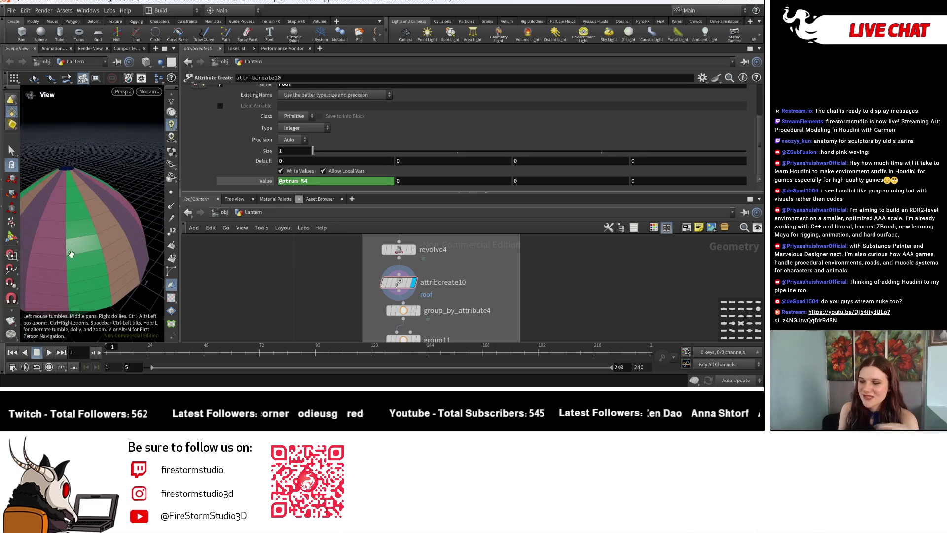
left_click_drag(76, 269, 78, 267)
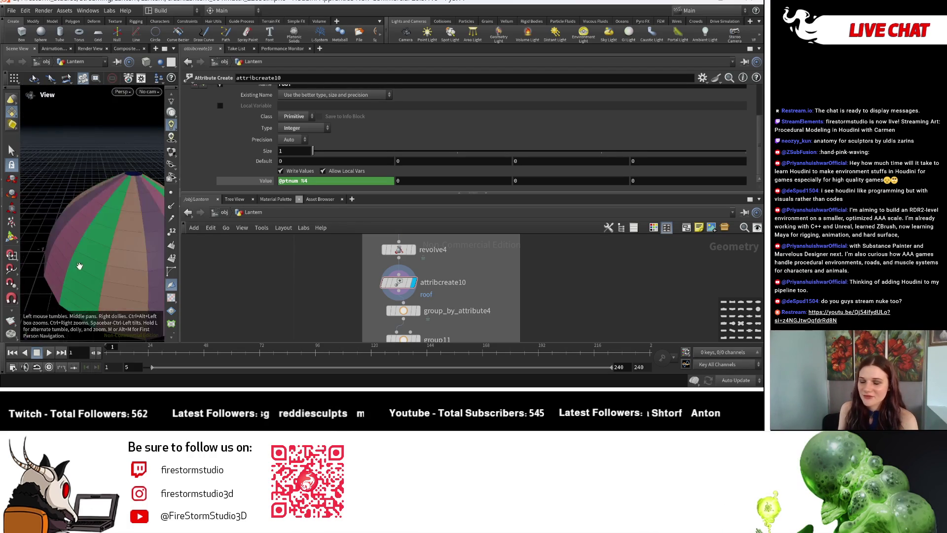
middle_click_drag(78, 267, 39, 207)
left_click_drag(39, 207, 100, 214)
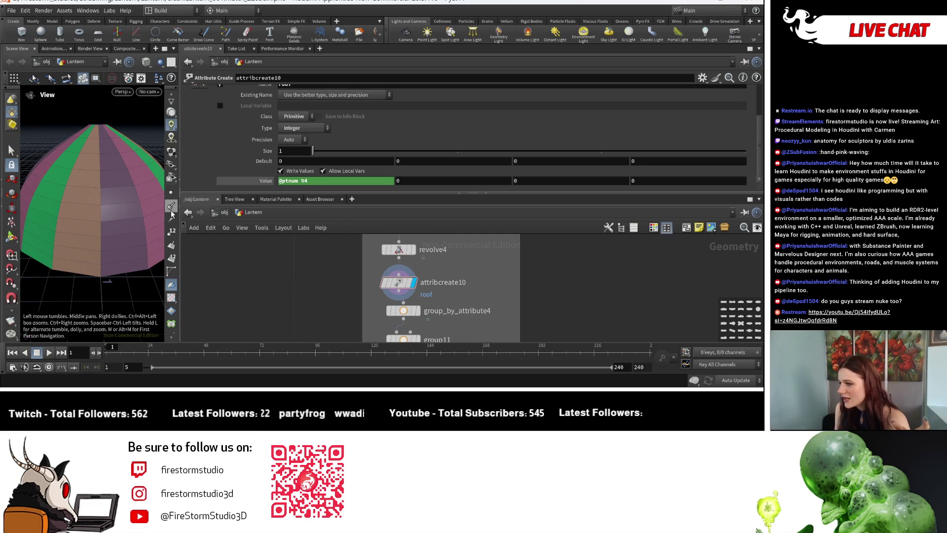
Show the dome's numbers to inspect the stripes, then hide them again
left_click(174, 228)
scroll(126, 211, "up", 6)
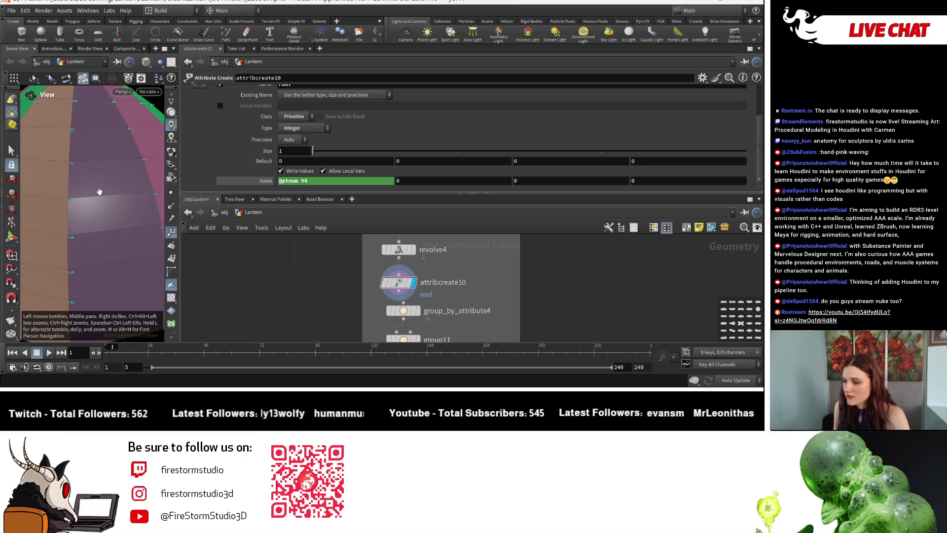
middle_click_drag(90, 178, 86, 246)
scroll(86, 247, "down", 10)
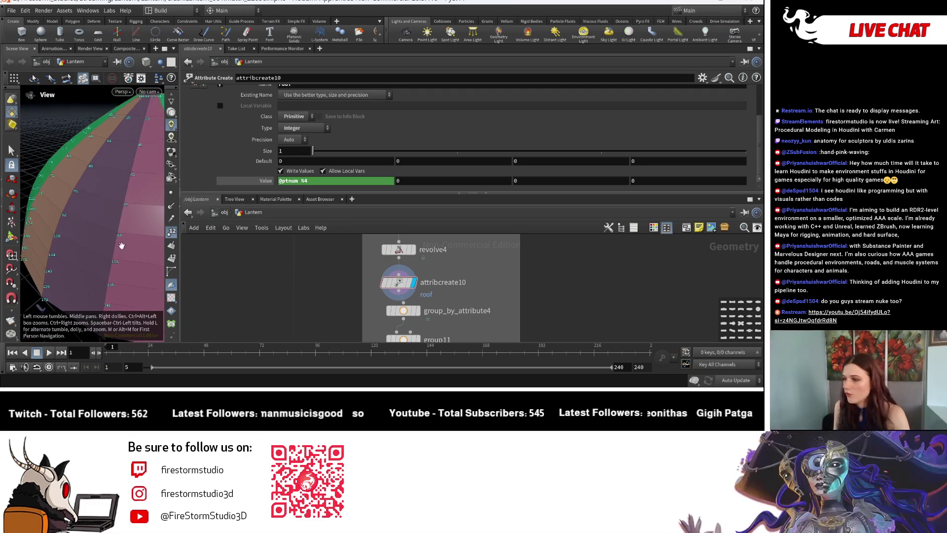
left_click_drag(86, 246, 79, 220)
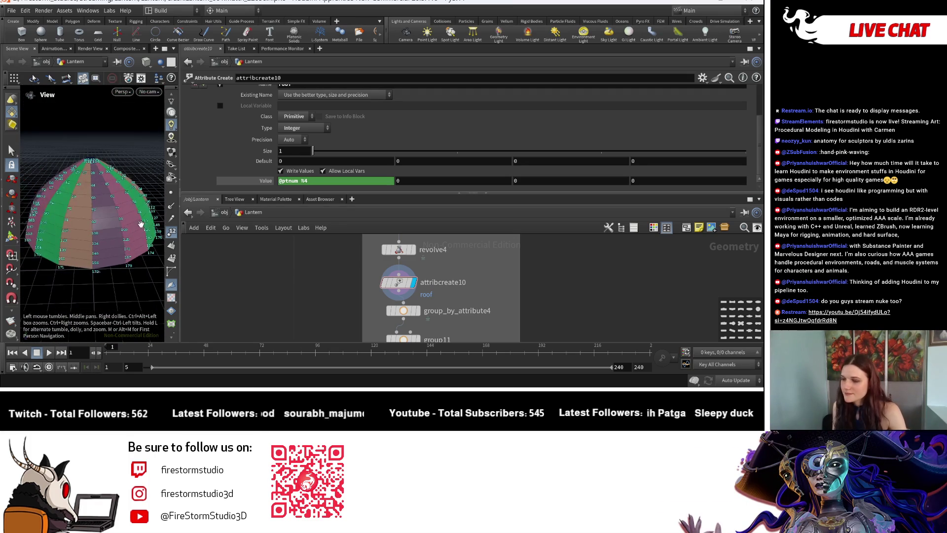
left_click(171, 231)
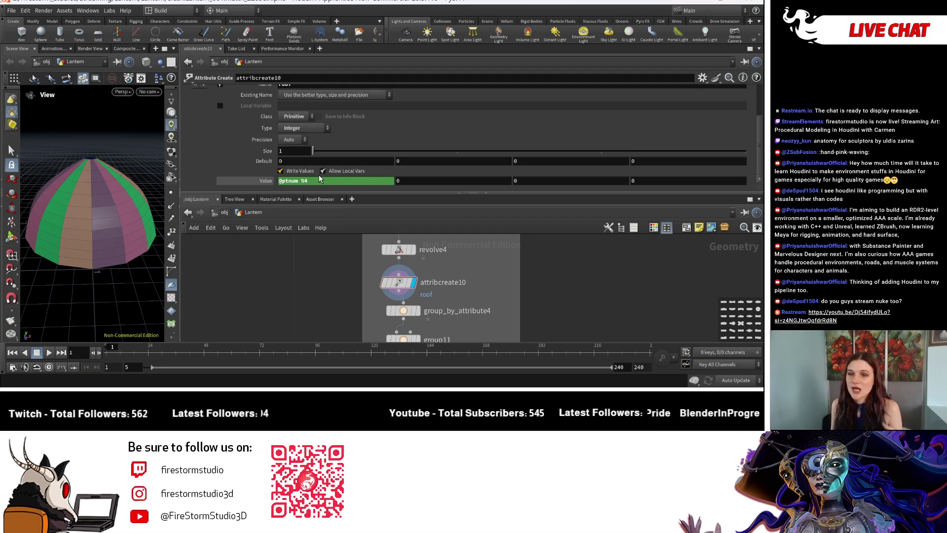
left_click(342, 181)
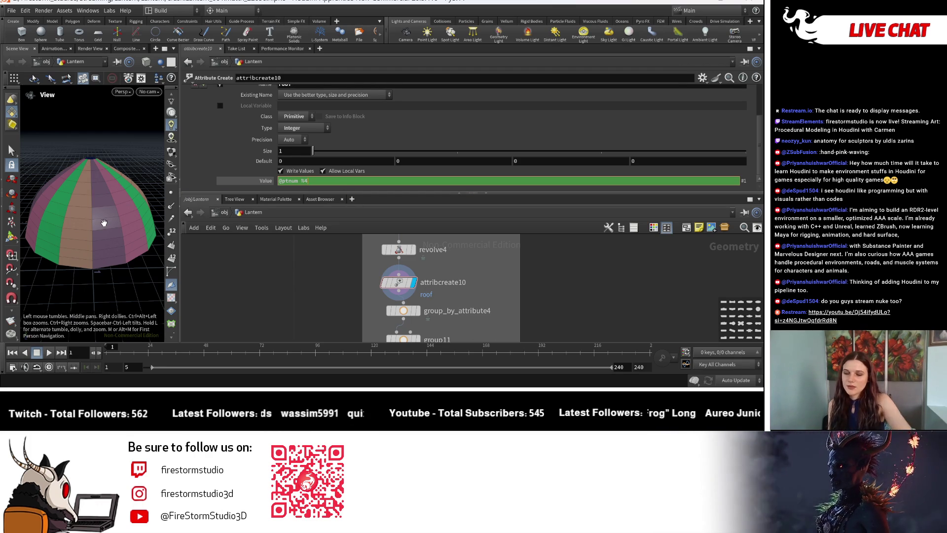
Display the plain grey revolve4 dome and tumble to a side view
left_click_drag(104, 223, 111, 283)
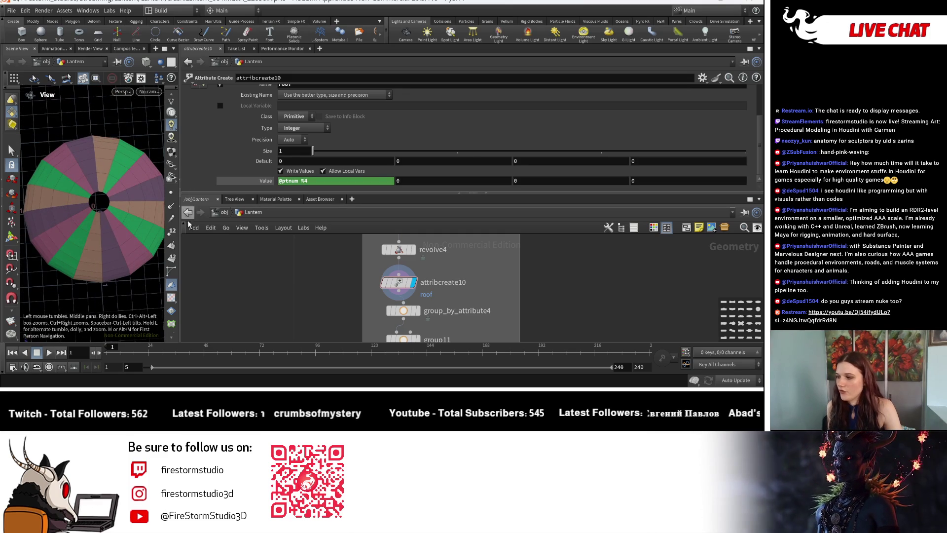
middle_click_drag(477, 288, 488, 336)
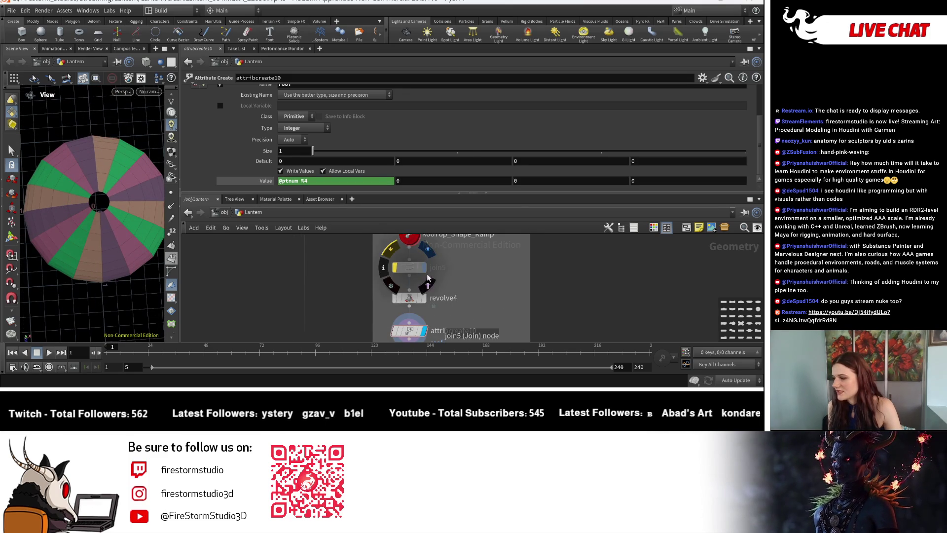
left_click(423, 267)
left_click(423, 297)
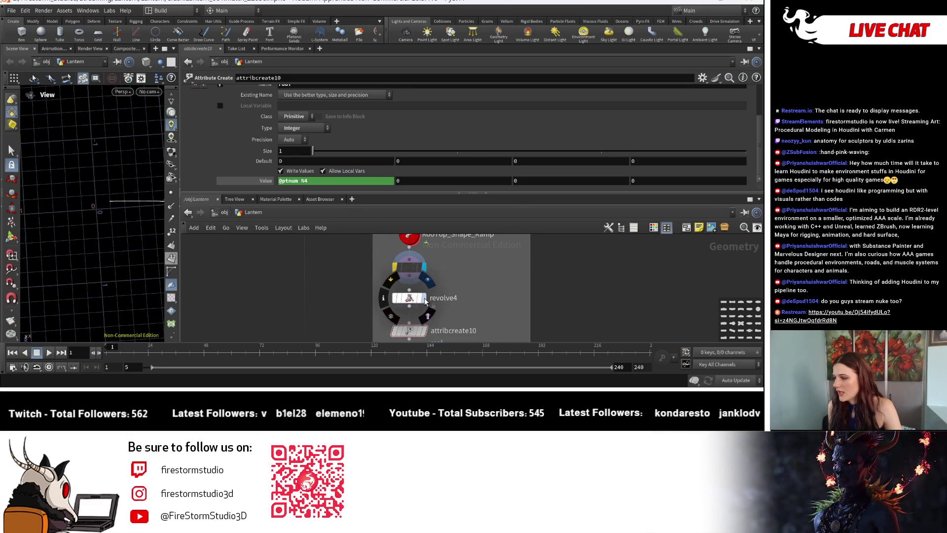
left_click_drag(102, 212, 124, 259)
middle_click_drag(124, 258, 96, 235)
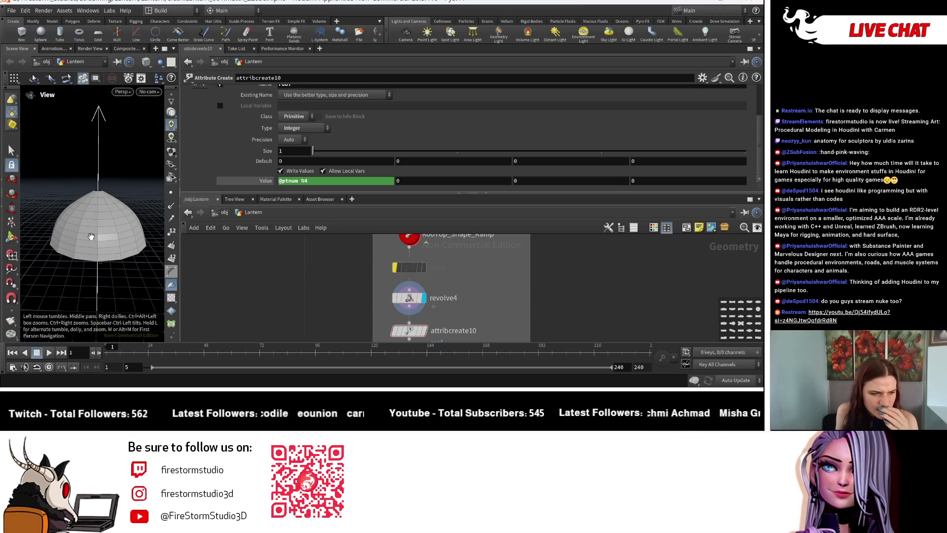
mouse_move(98, 218)
left_mouse_down()
mouse_move(217, 238)
mouse_move(153, 212)
mouse_move(143, 188)
mouse_move(111, 229)
mouse_move(133, 239)
mouse_move(92, 217)
mouse_move(90, 226)
mouse_move(122, 232)
left_mouse_up()
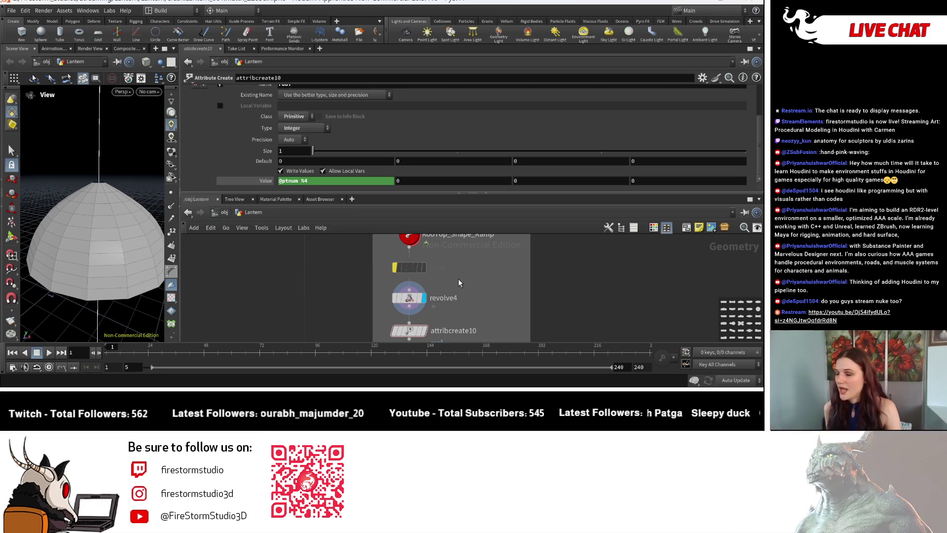
scroll(279, 279, "up", 2)
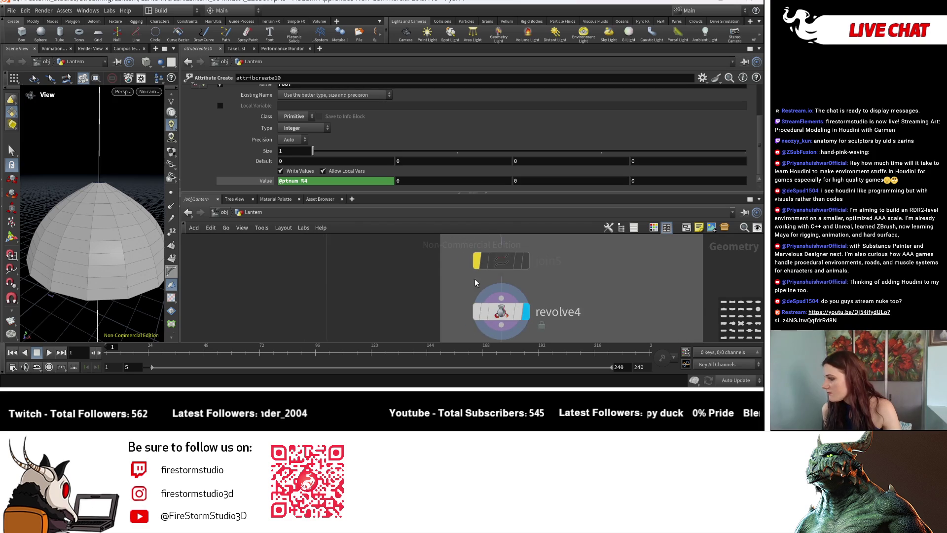
scroll(526, 285, "down", 2)
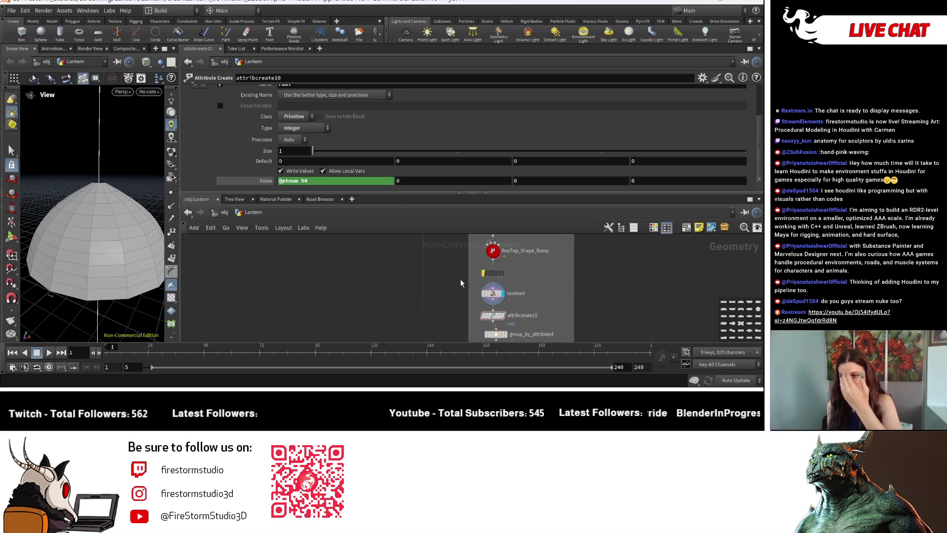
middle_click_drag(534, 291, 538, 292)
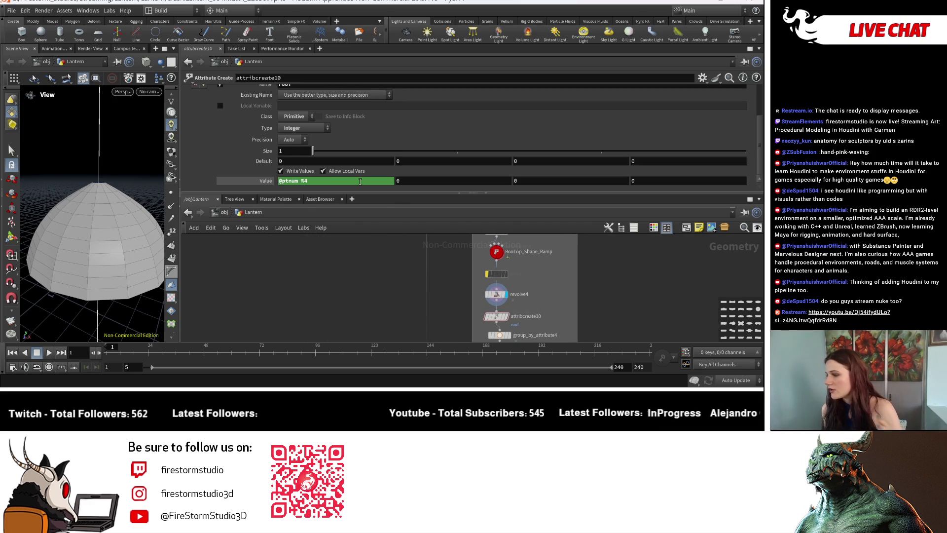
left_click(333, 173)
left_click(331, 180)
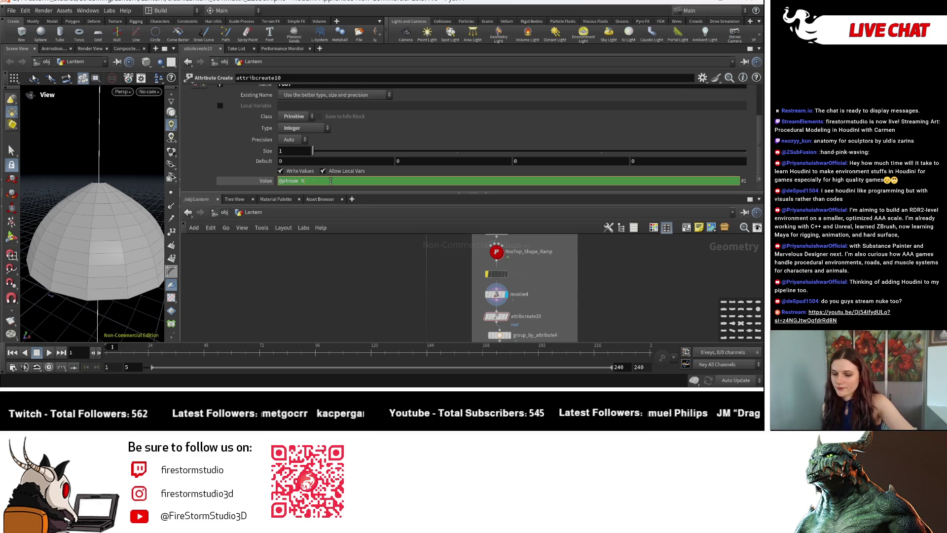
type("2")
key("Return")
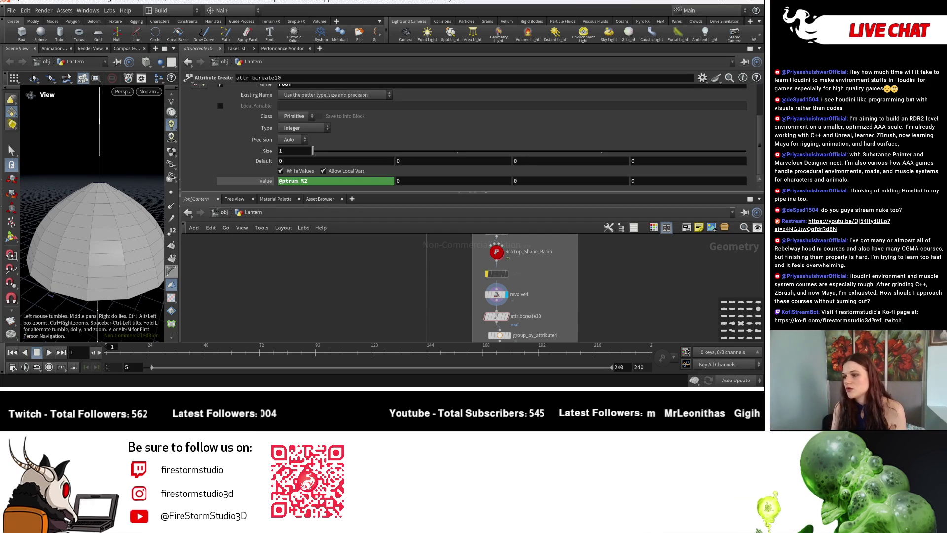
mouse_move(317, 302)
middle_mouse_down()
mouse_move(284, 309)
mouse_move(369, 334)
mouse_move(617, 286)
mouse_move(488, 286)
mouse_move(528, 286)
middle_mouse_up()
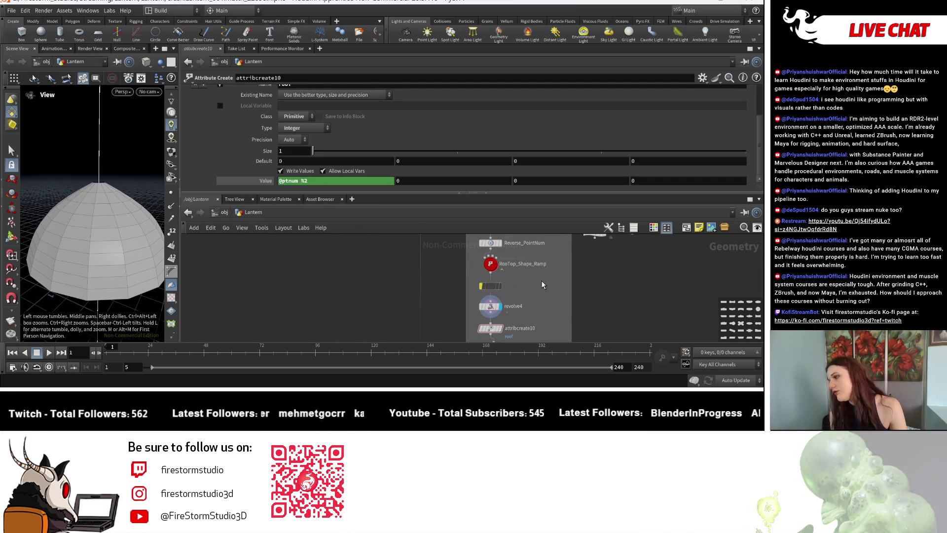
scroll(553, 308, "up", 3)
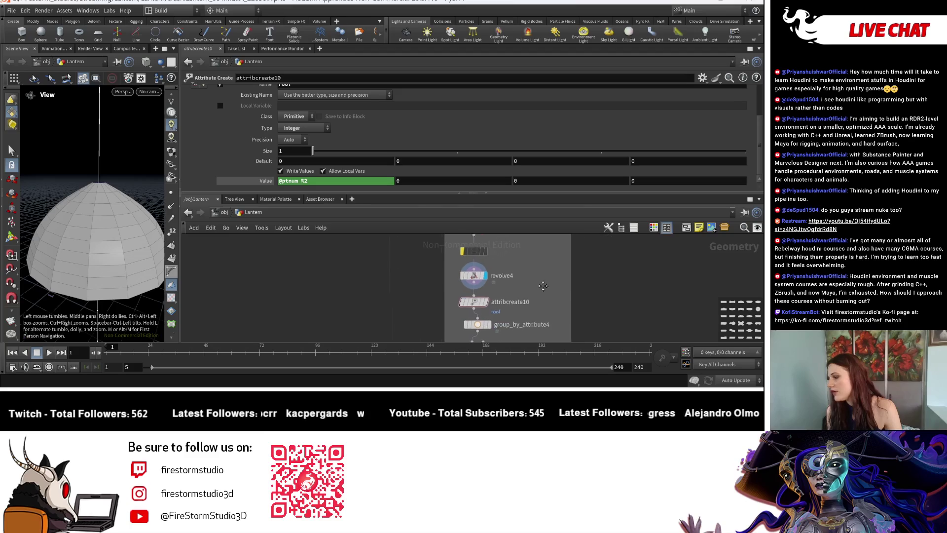
Display attribcreate10's result on the dome and move the node aside
left_click(486, 294)
double_click(518, 293)
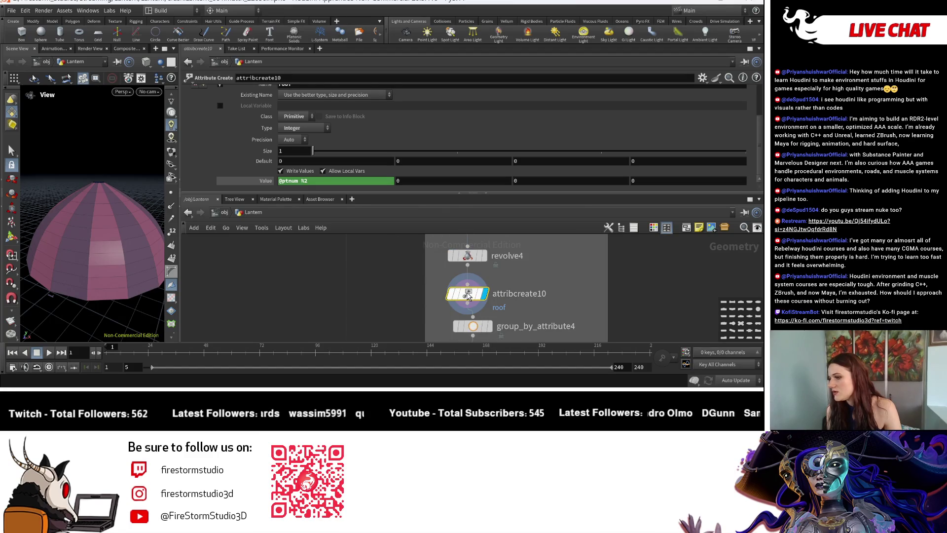
left_click_drag(588, 295, 487, 285)
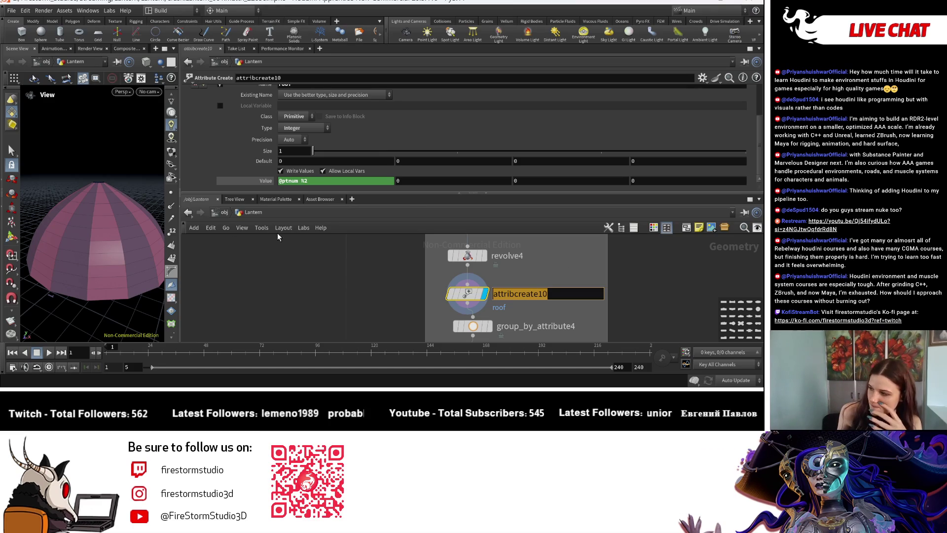
left_click_drag(471, 298, 433, 295)
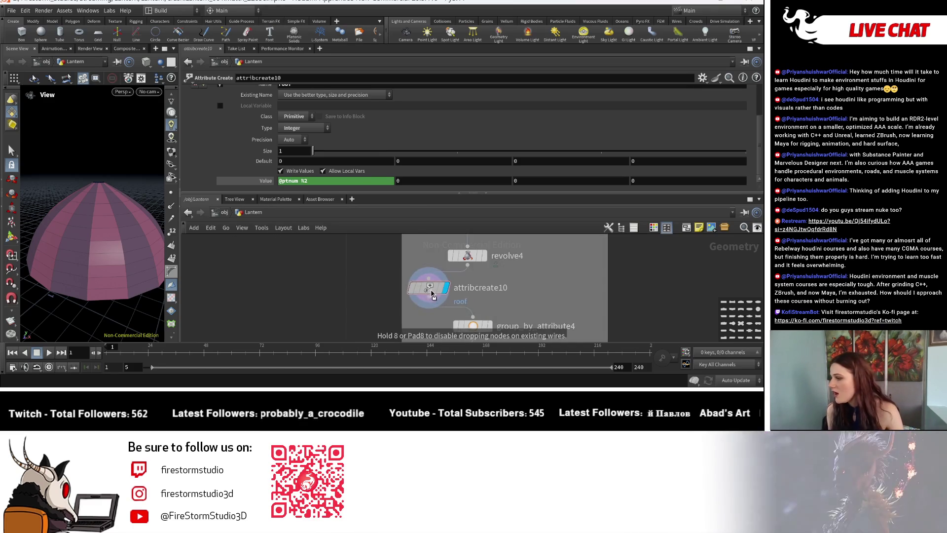
Add a Group by Range node (grouprange4) wired below revolve4
key("Tab")
type("g")
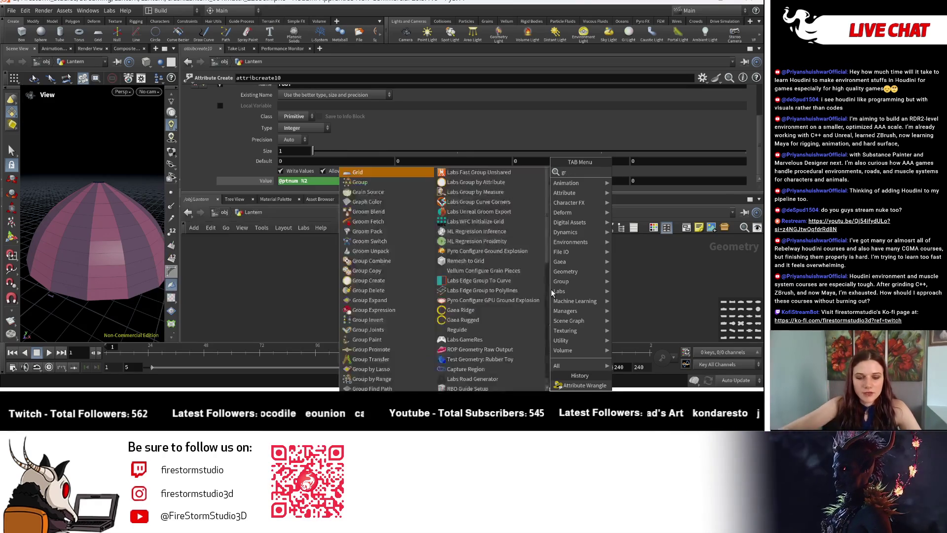
type("roup")
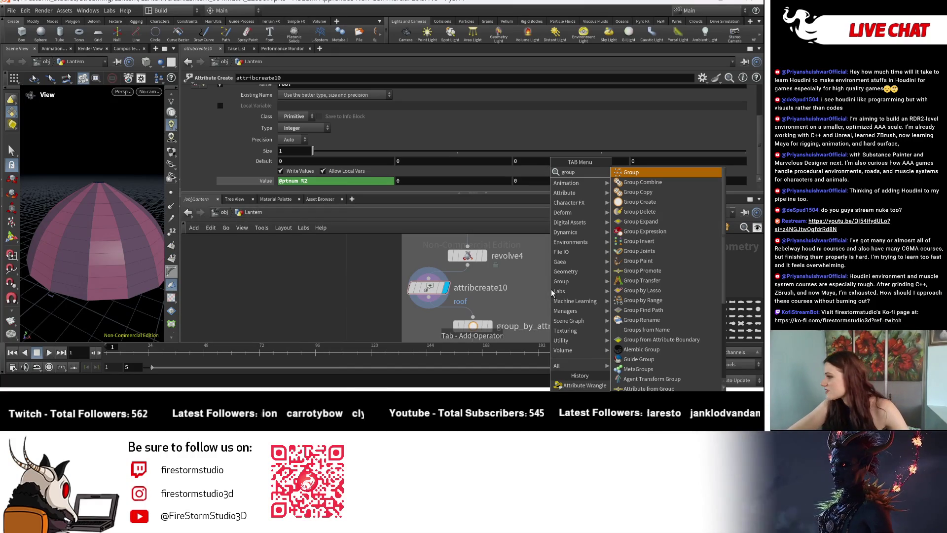
type(" b")
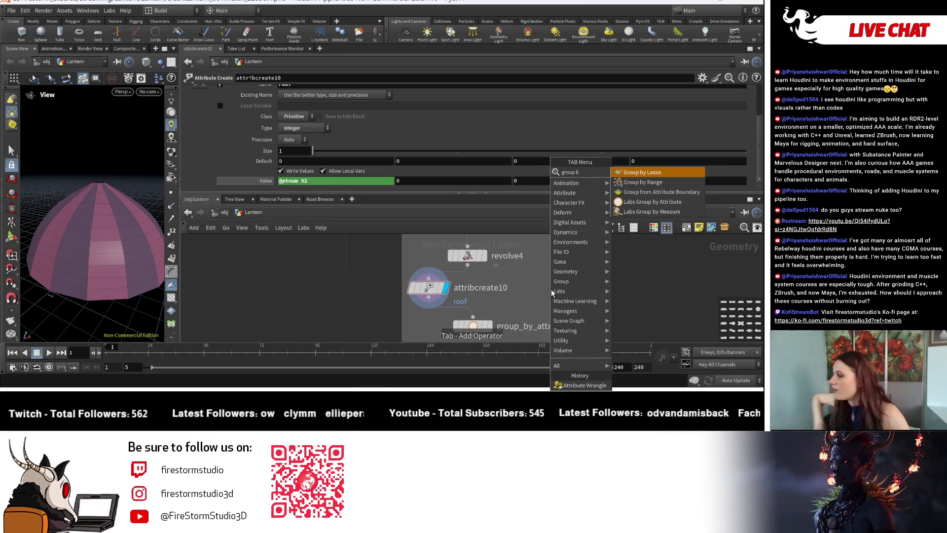
key("Down")
key("Return")
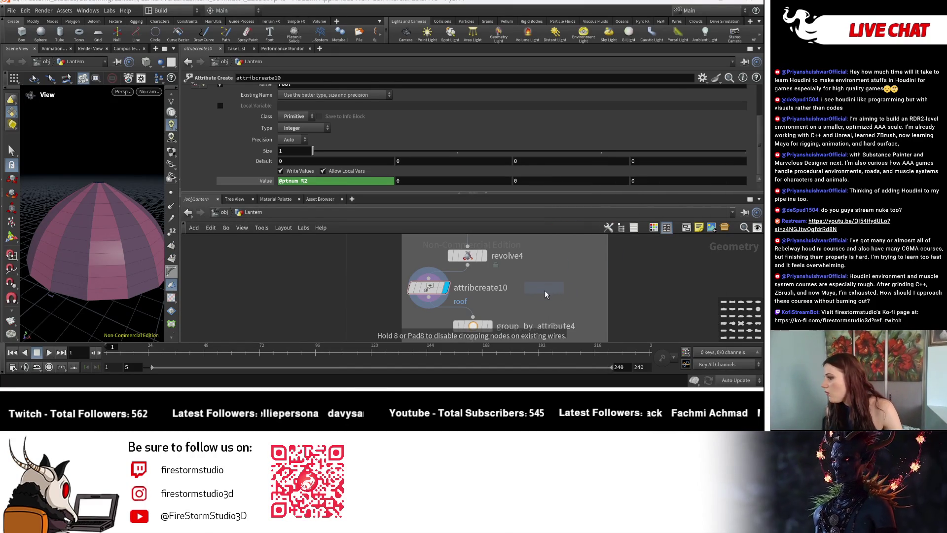
left_click(543, 290)
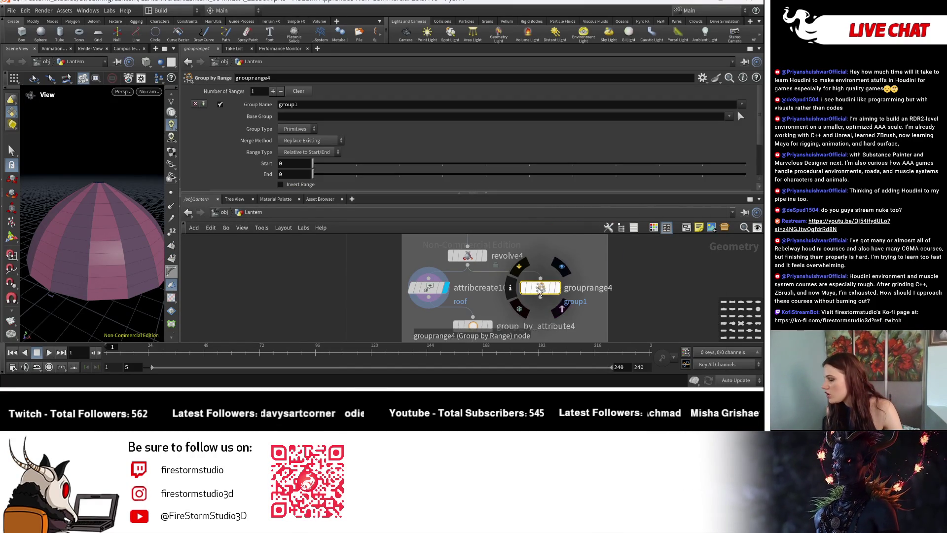
left_click_drag(540, 291, 543, 296)
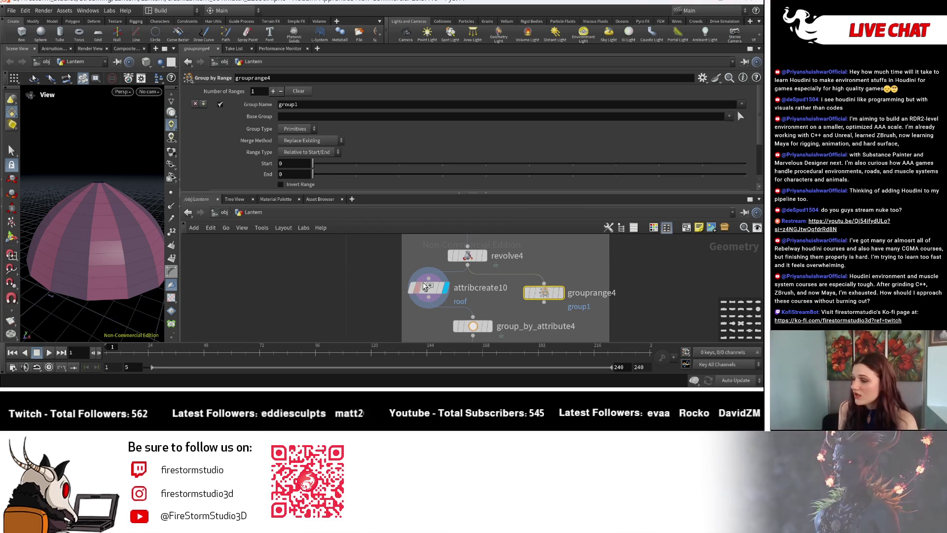
left_click(427, 288)
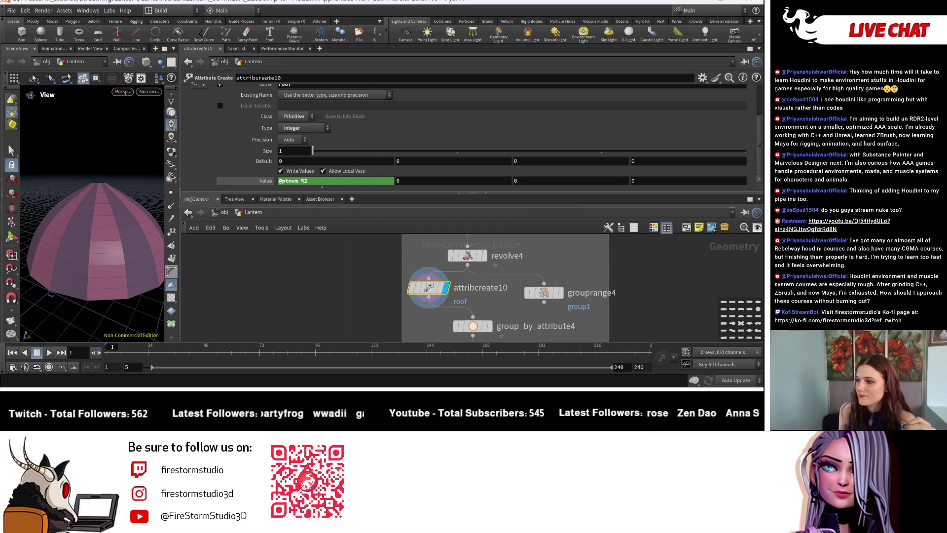
type("%2")
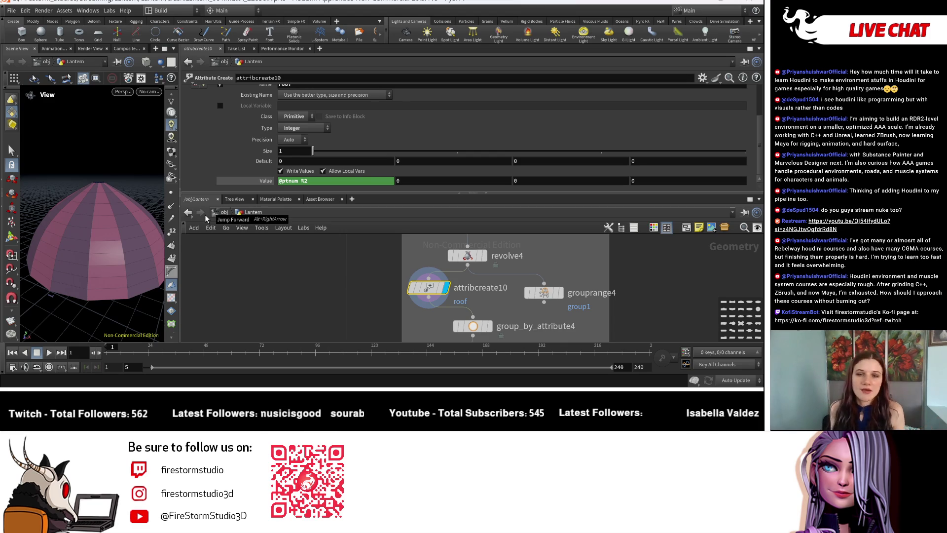
scroll(617, 306, "up", 3)
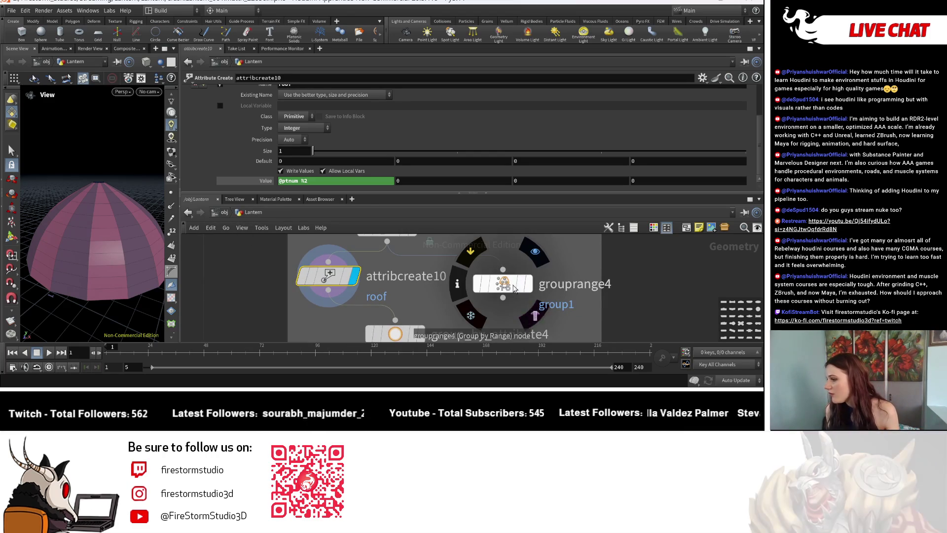
Select grouprange4 to show its result and range parameters
left_click(518, 289)
left_click(529, 284)
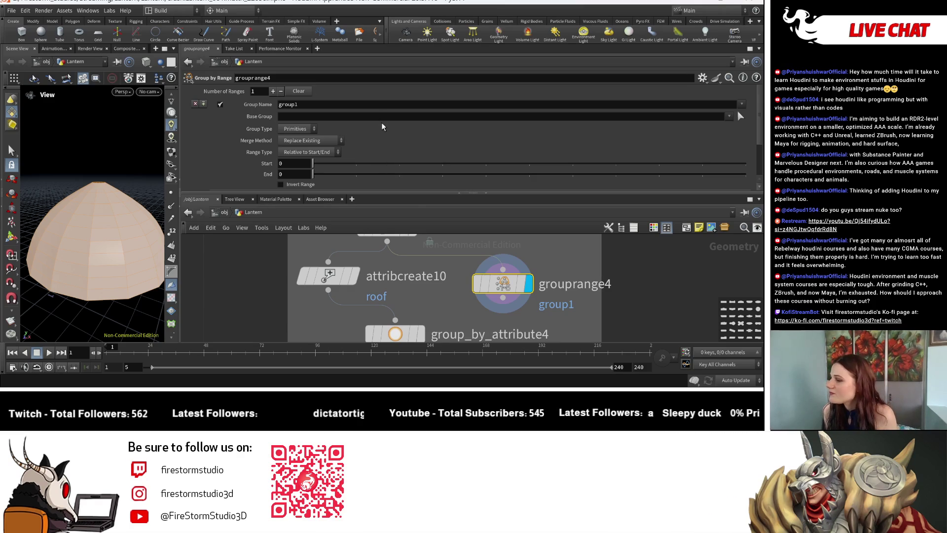
scroll(551, 263, "down", 1)
scroll(365, 133, "down", 1)
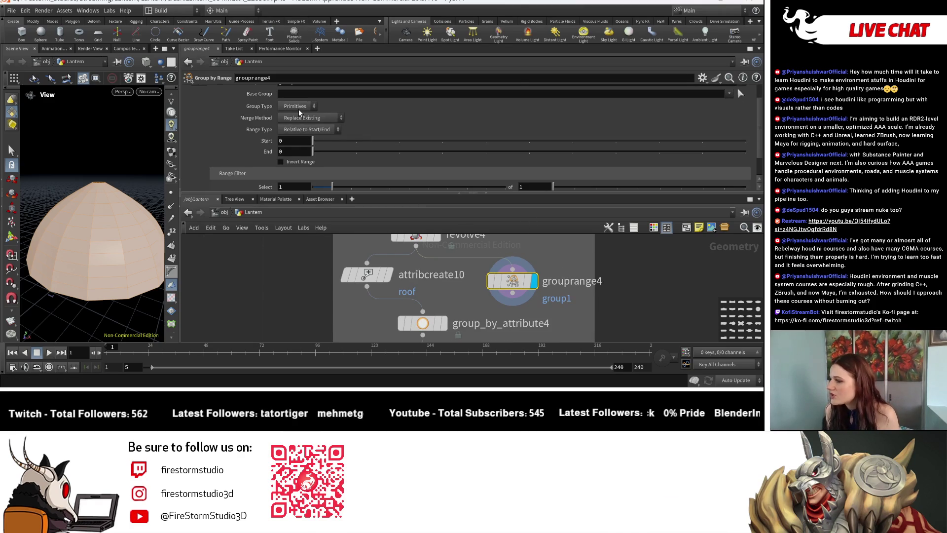
scroll(299, 108, "down", 1)
scroll(304, 123, "up", 1)
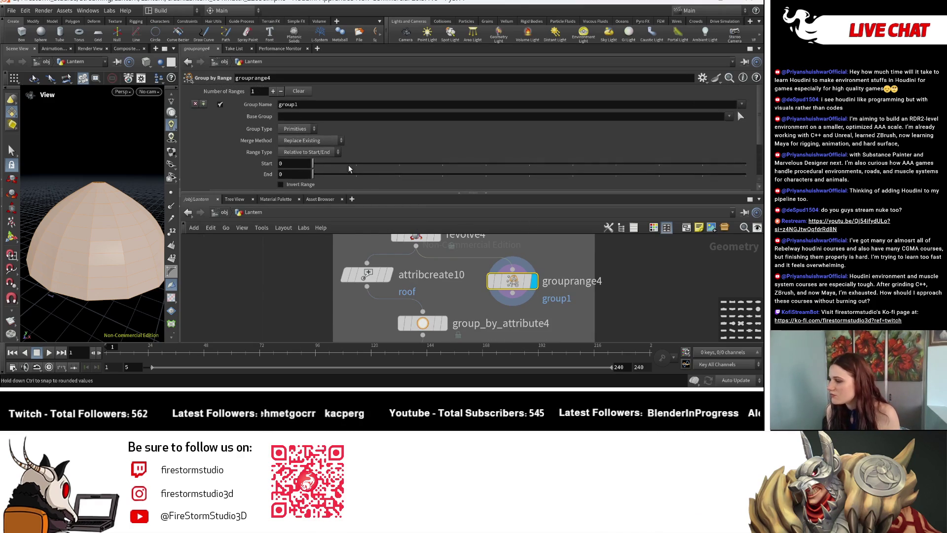
scroll(319, 138, "down", 1)
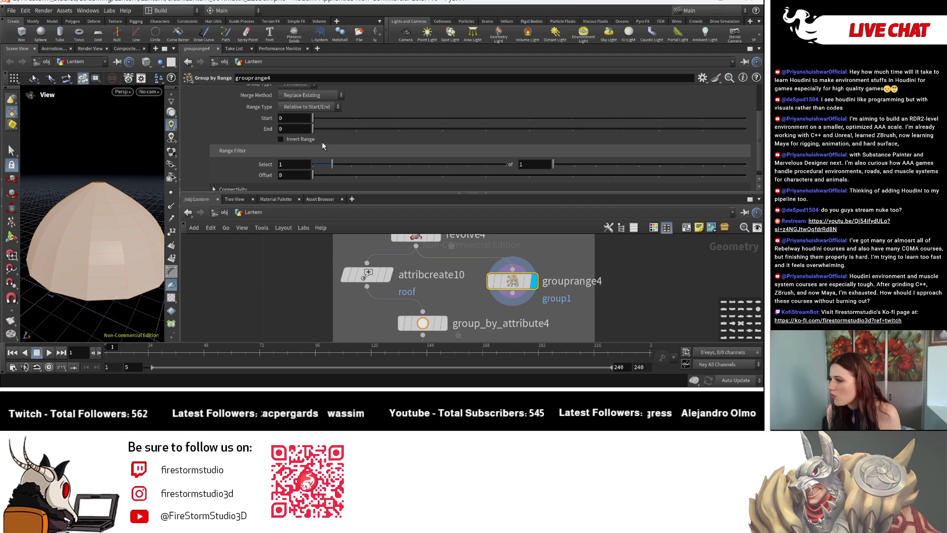
scroll(342, 162, "up", 1)
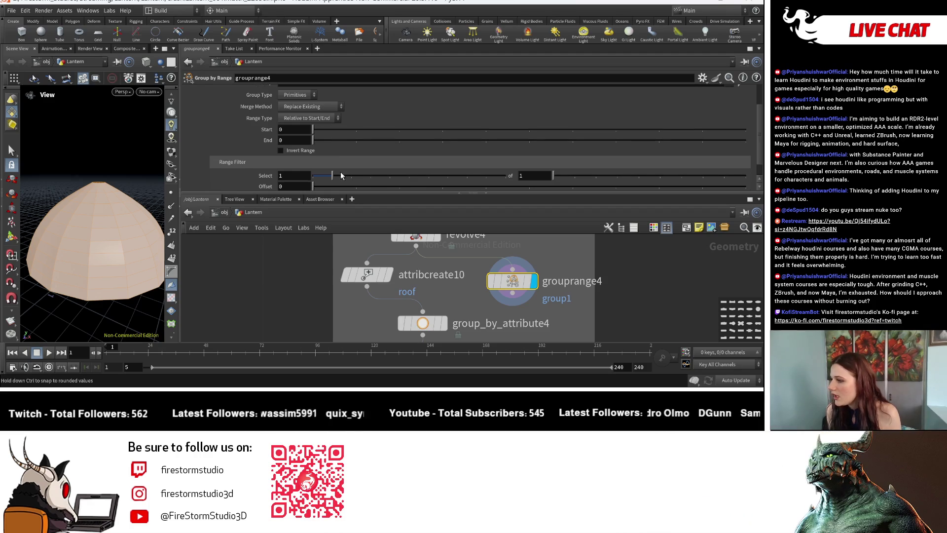
Adjust the Range Filter select/of sliders into a repeating primitive pattern
mouse_move(573, 173)
left_mouse_down()
mouse_move(710, 170)
mouse_move(560, 157)
mouse_move(699, 165)
mouse_move(578, 162)
mouse_move(676, 150)
mouse_move(680, 158)
mouse_move(572, 160)
mouse_move(652, 152)
mouse_move(517, 151)
left_mouse_up()
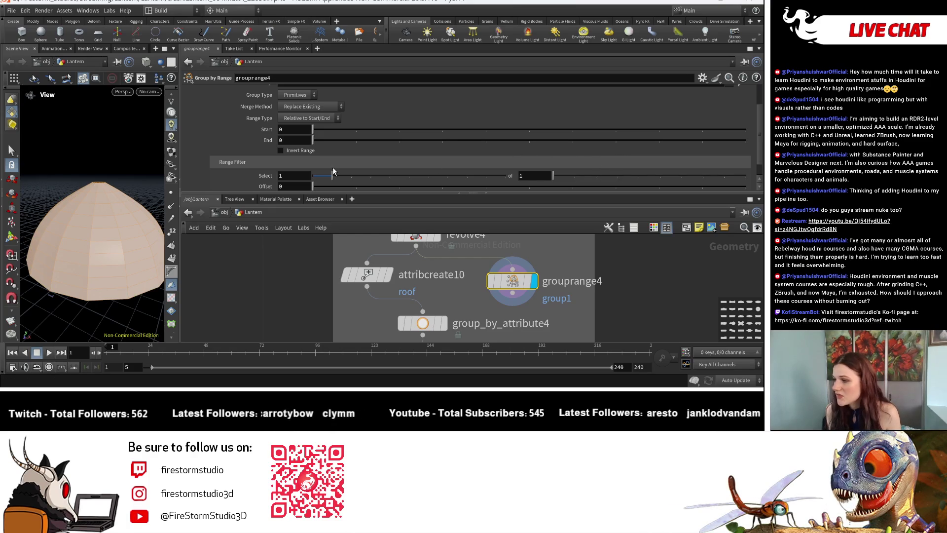
mouse_move(404, 187)
left_mouse_down()
mouse_move(325, 189)
mouse_move(502, 191)
mouse_move(312, 192)
left_mouse_up()
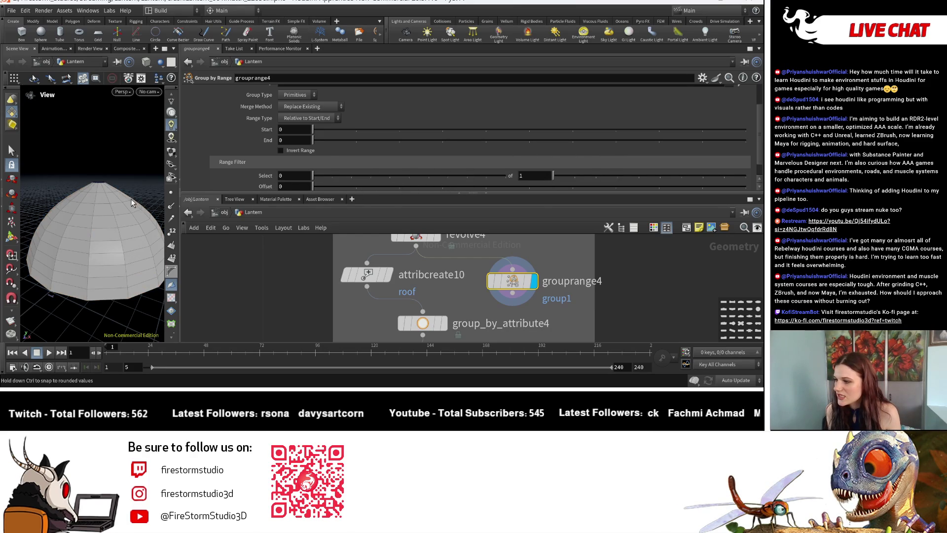
scroll(312, 187, "down", 1)
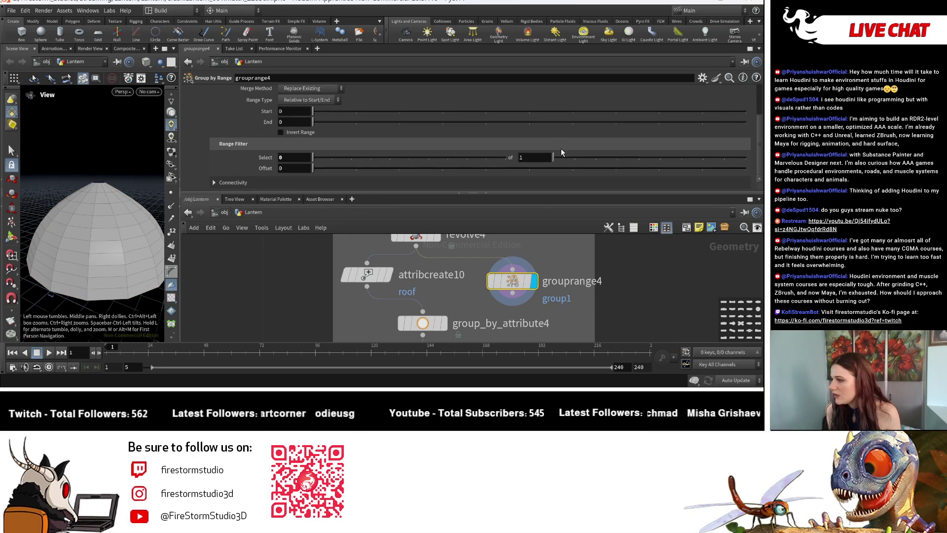
left_click_drag(562, 158, 582, 159)
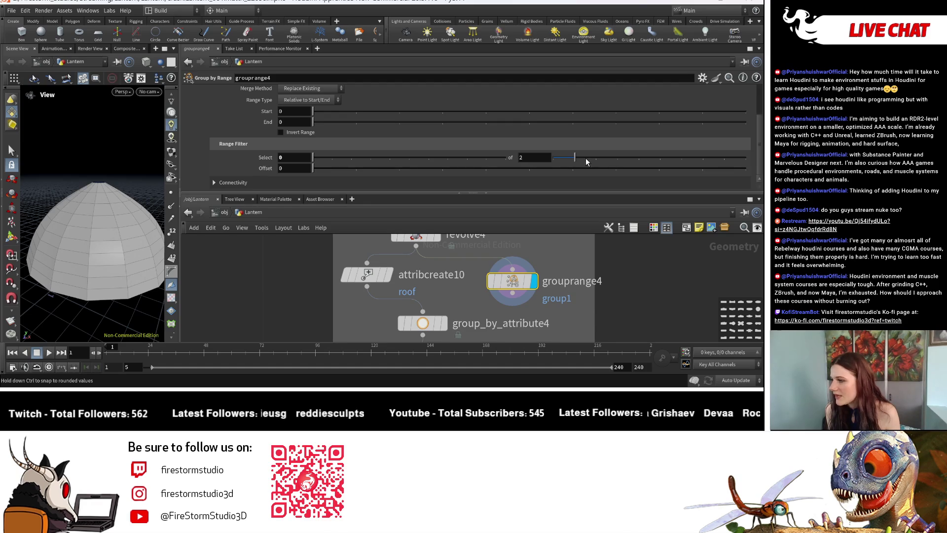
Check the stripes from above and settle the range filter on select 1 of 2
left_click(8, 143)
left_click_drag(84, 177, 89, 236)
left_click_drag(313, 157, 330, 159)
mouse_move(114, 296)
left_mouse_down()
mouse_move(126, 266)
mouse_move(83, 247)
left_mouse_up()
mouse_move(596, 158)
left_mouse_down()
mouse_move(684, 155)
mouse_move(618, 160)
left_mouse_up()
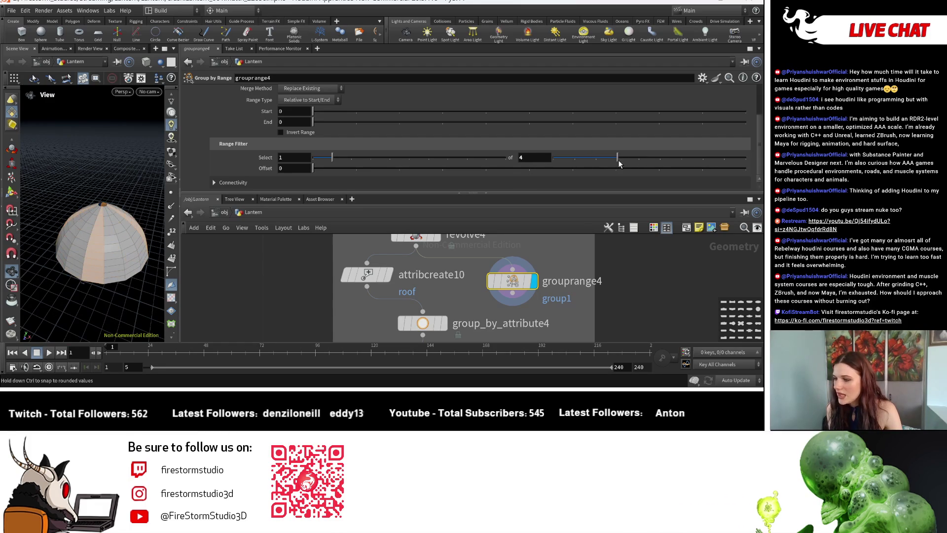
mouse_move(116, 202)
left_mouse_down()
mouse_move(120, 230)
mouse_move(162, 228)
left_mouse_up()
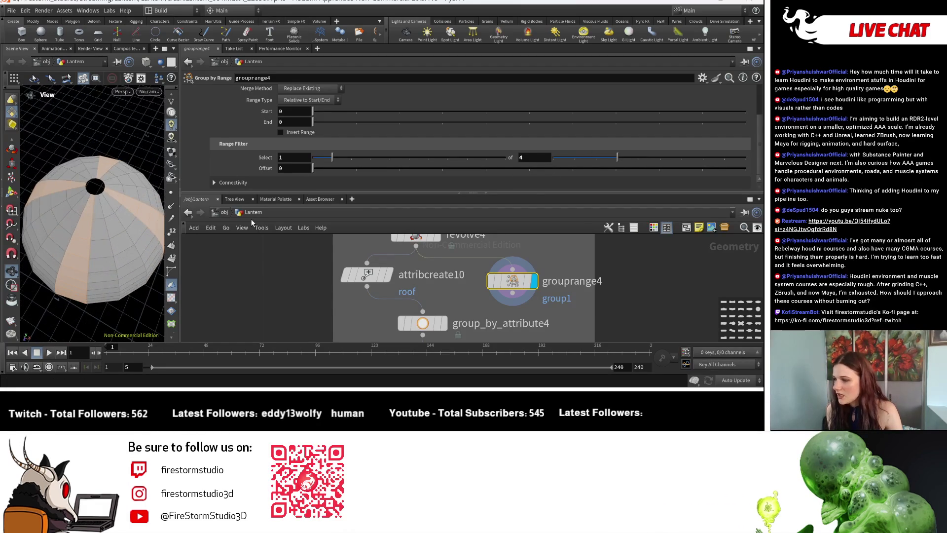
mouse_move(610, 156)
left_mouse_down()
mouse_move(555, 157)
mouse_move(571, 149)
left_mouse_up()
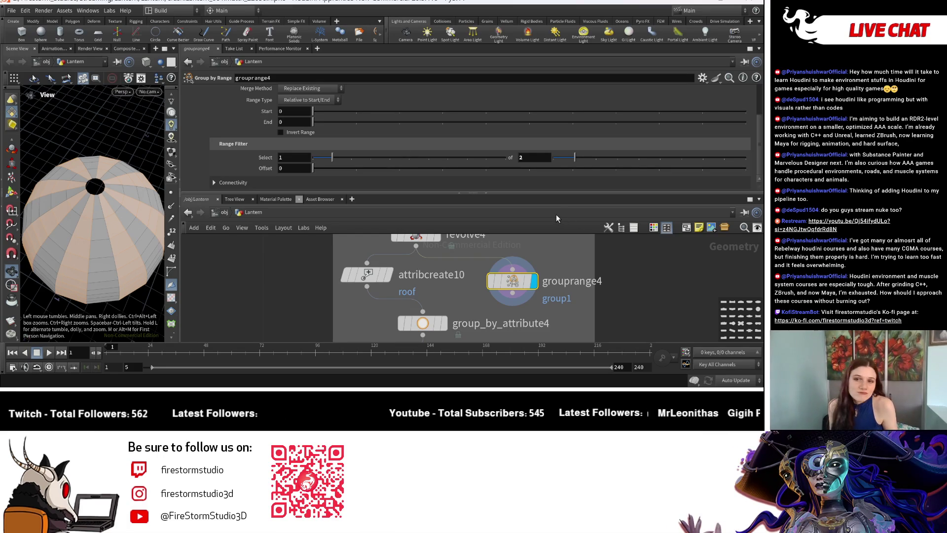
Edit the grouprange4 node name to grouprange4_PatternSelection, correcting typos, and confirm
double_click(572, 281)
left_click_drag(615, 276, 383, 298)
key("Home")
key("Delete")
type("_Patt")
key("BackSpace")
key("BackSpace")
key("BackSpace")
key("Right")
key("Right")
key("Right")
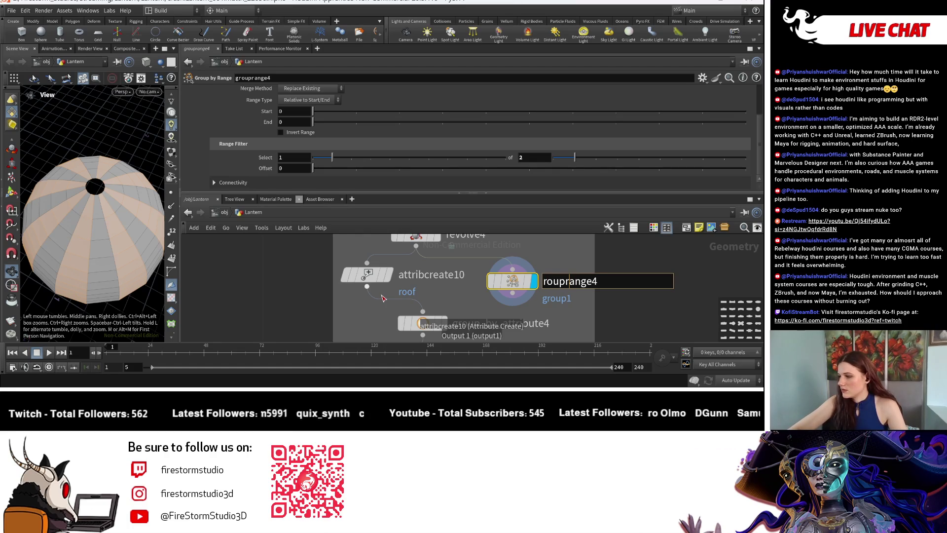
key("Home")
type("g")
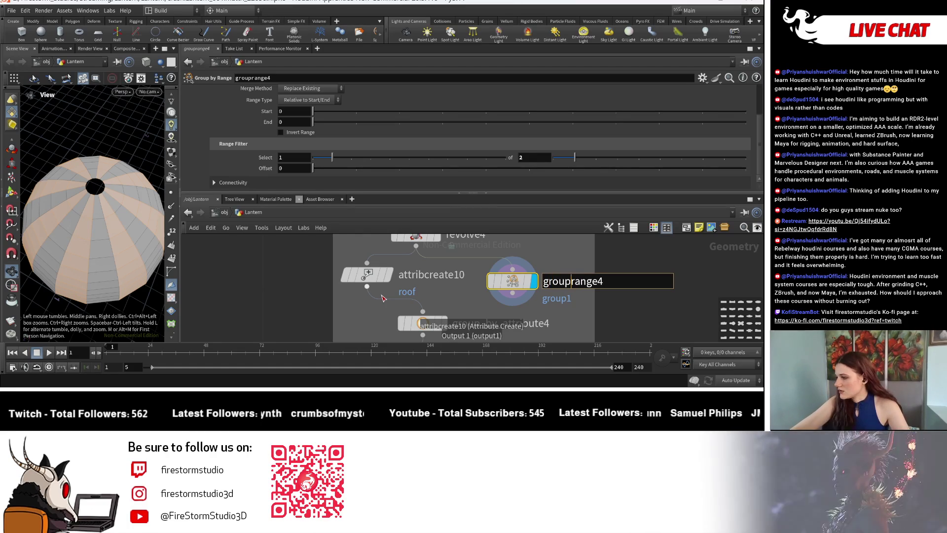
key("End")
key("BackSpace")
type("_")
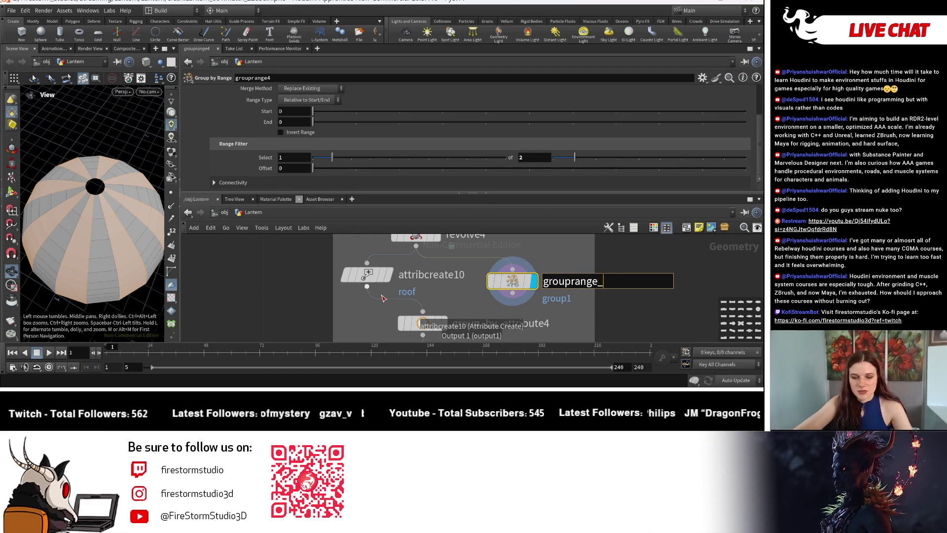
type("Pa")
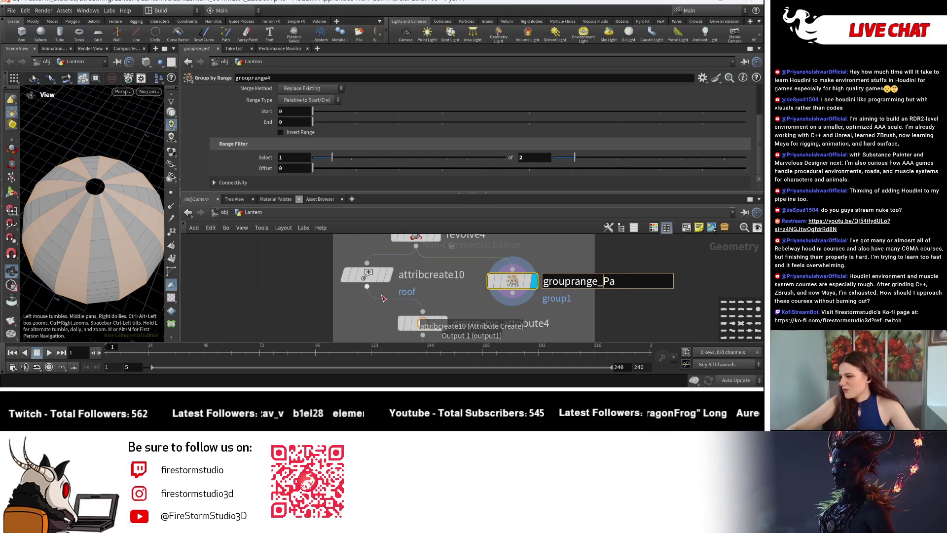
key("Left")
key("Left")
key("Left")
type("4")
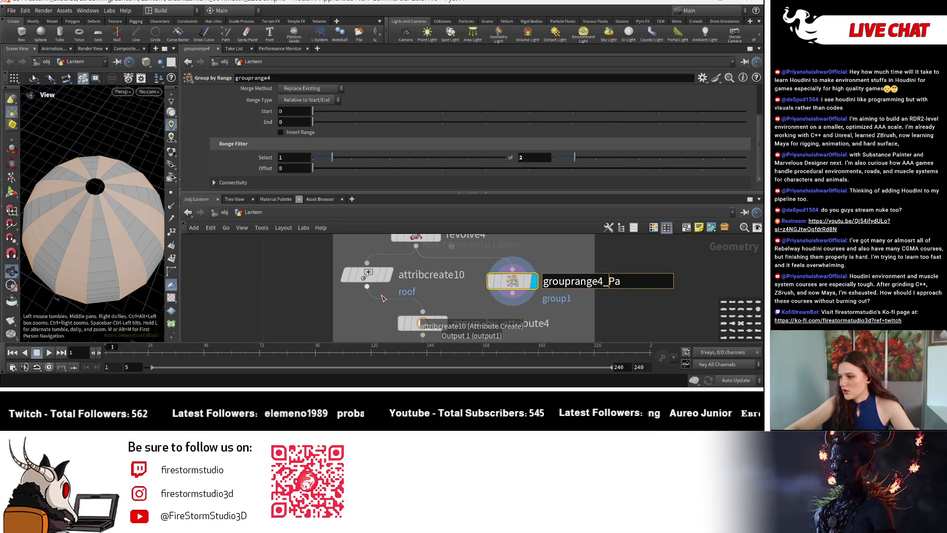
key("End")
type("ttern_S")
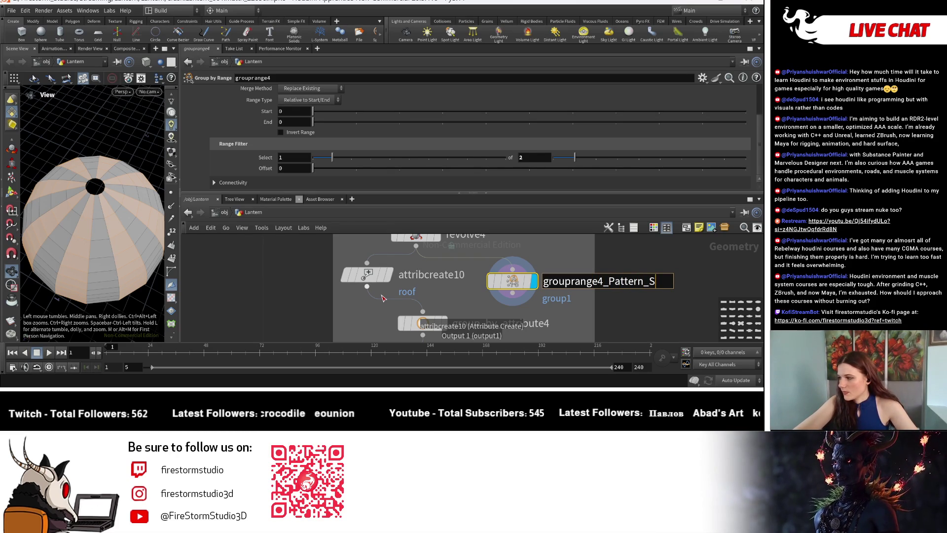
key("BackSpace")
key("BackSpace")
type("Selection")
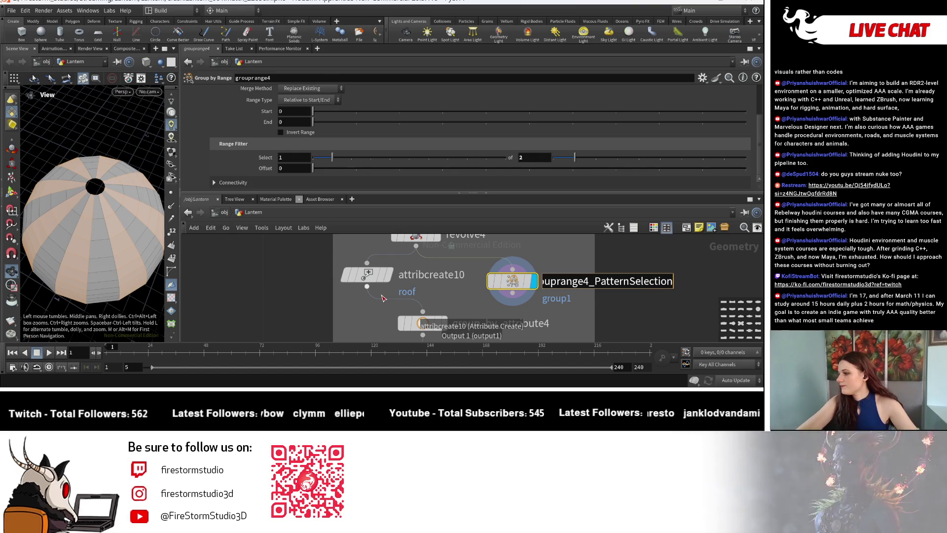
key("Return")
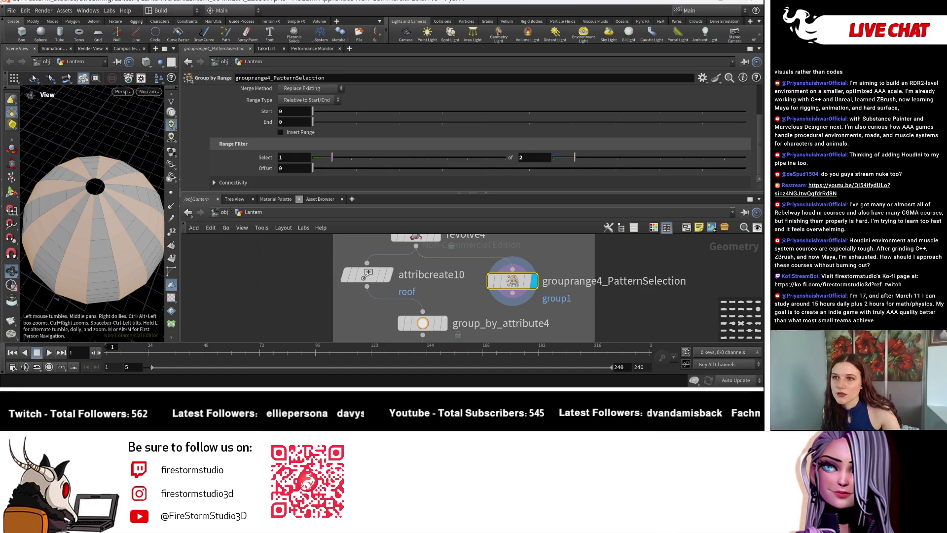